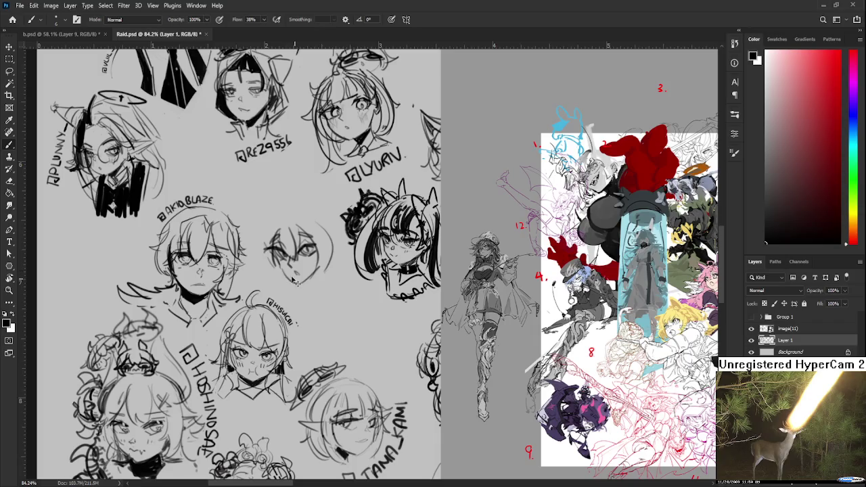
Zoom and pan to centre the small unfinished face, with the Brush active
{"action": "scroll", "coordinate": [293, 273], "scroll_direction": "up", "scroll_amount": 1}
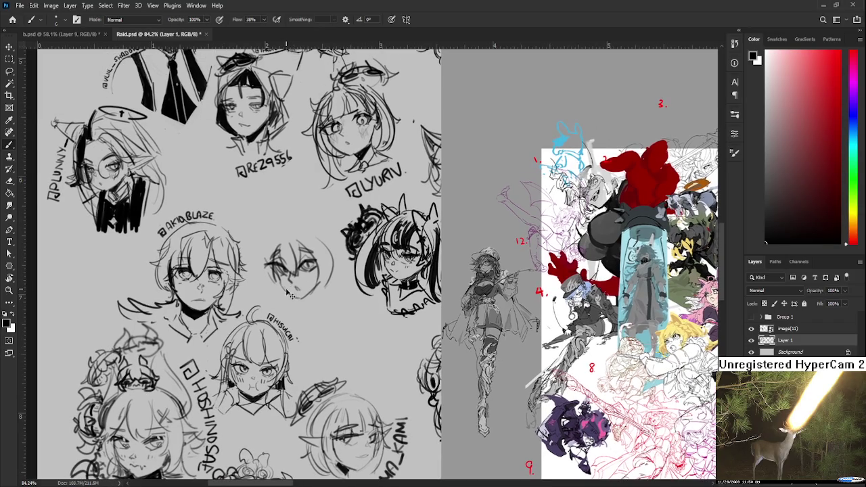
{"action": "key", "text": "e"}
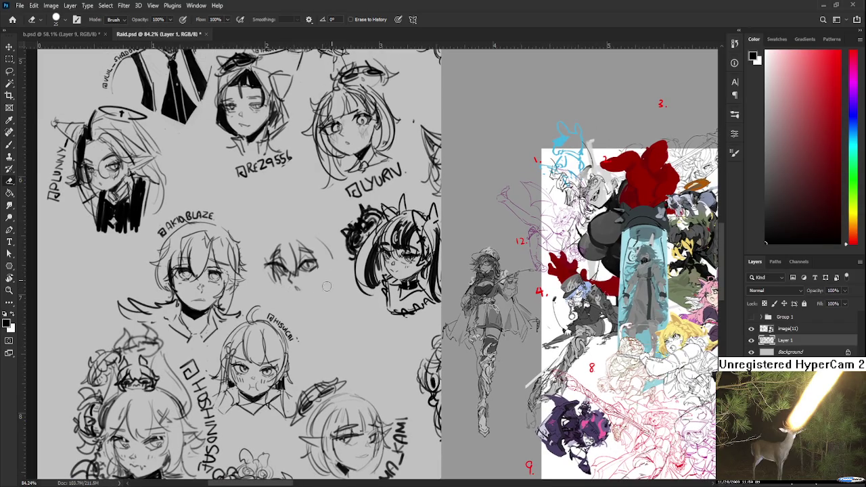
{"action": "left_click_drag", "start_coordinate": [282, 285], "coordinate": [263, 289]}
{"action": "key", "text": "b"}
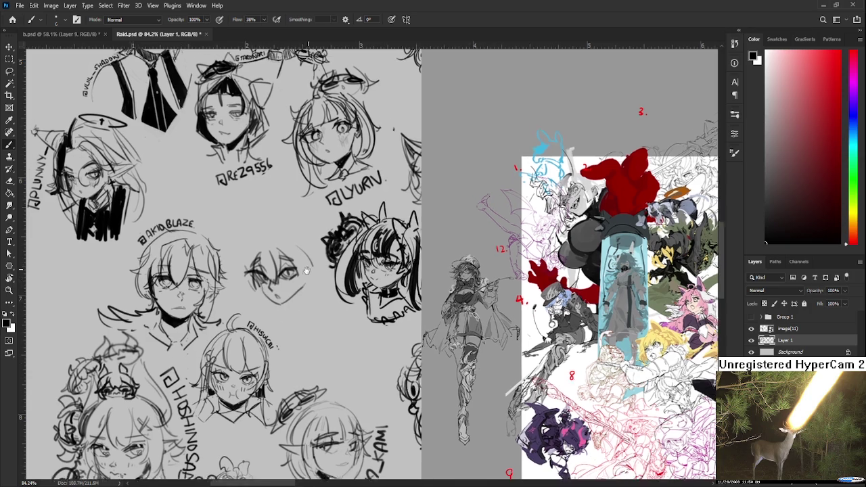
{"action": "left_click_drag", "start_coordinate": [284, 281], "coordinate": [295, 304]}
Sketch curves down the small face's right side, undoing one stray stroke
{"action": "left_click_drag", "start_coordinate": [291, 258], "coordinate": [308, 335]}
{"action": "mouse_move", "coordinate": [318, 260]}
{"action": "left_mouse_down"}
{"action": "mouse_move", "coordinate": [312, 343]}
{"action": "mouse_move", "coordinate": [317, 336]}
{"action": "left_mouse_up"}
{"action": "key", "text": "ctrl+z"}
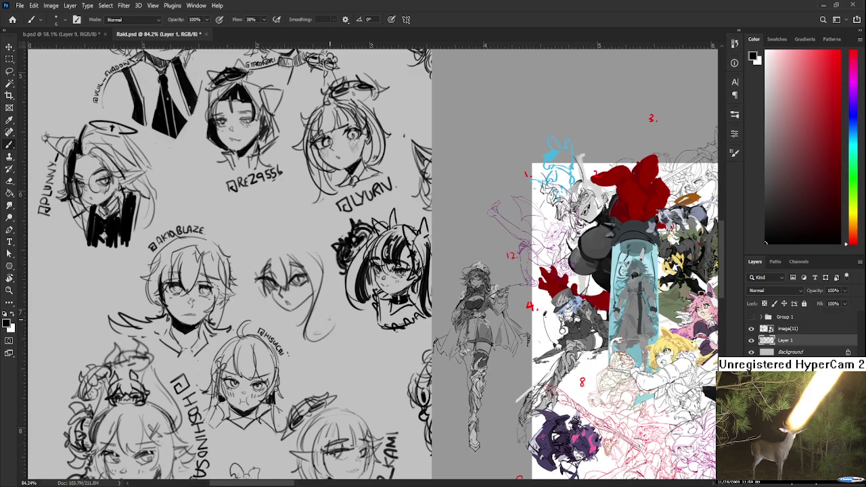
{"action": "left_click_drag", "start_coordinate": [306, 301], "coordinate": [352, 304]}
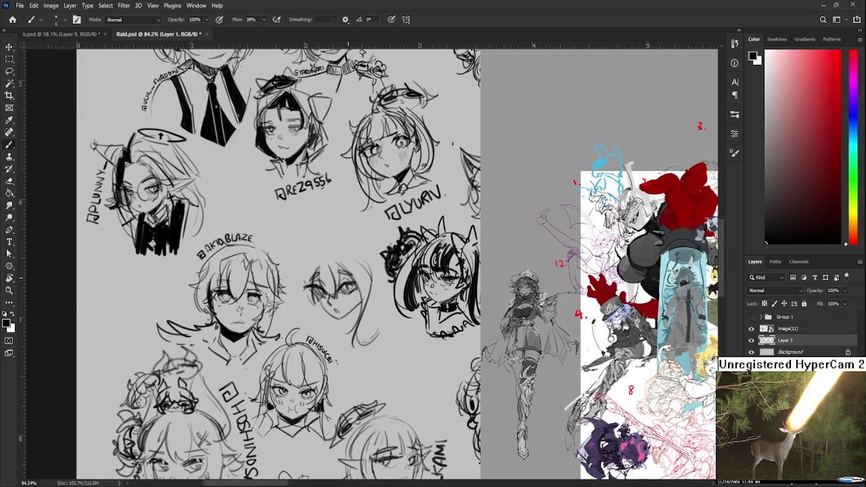
{"action": "scroll", "coordinate": [328, 283], "scroll_direction": "up", "scroll_amount": 1}
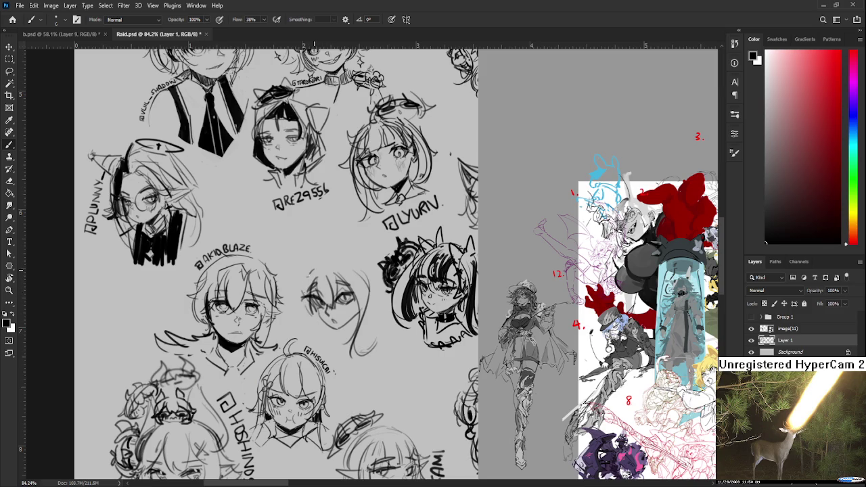
Draw contour strokes along the face's left side and near its ear and jaw
{"action": "left_click_drag", "start_coordinate": [313, 271], "coordinate": [300, 302]}
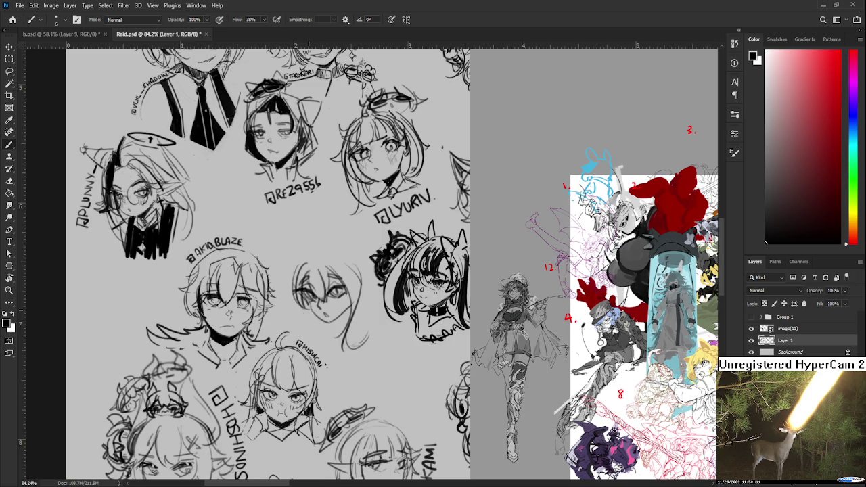
{"action": "mouse_move", "coordinate": [306, 269]}
{"action": "left_mouse_down"}
{"action": "mouse_move", "coordinate": [297, 314]}
{"action": "mouse_move", "coordinate": [325, 343]}
{"action": "left_mouse_up"}
{"action": "left_click_drag", "start_coordinate": [349, 316], "coordinate": [347, 311]}
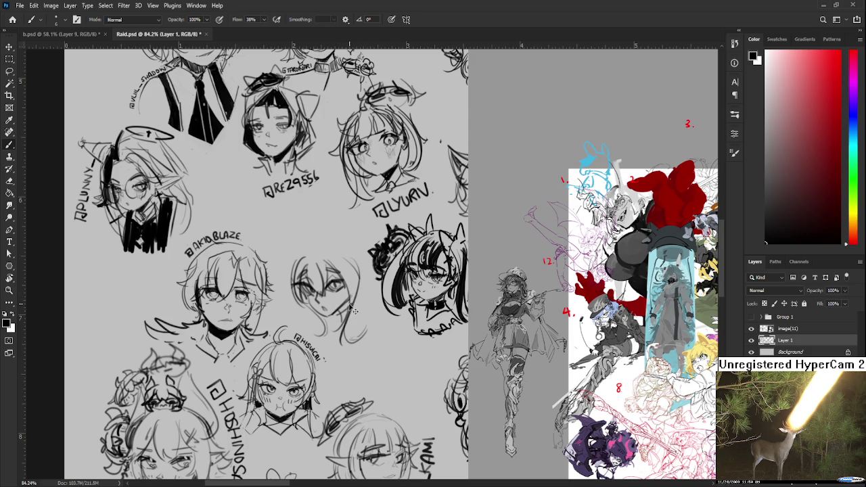
{"action": "mouse_move", "coordinate": [362, 292]}
{"action": "left_mouse_down"}
{"action": "mouse_move", "coordinate": [348, 322]}
{"action": "mouse_move", "coordinate": [359, 306]}
{"action": "left_mouse_up"}
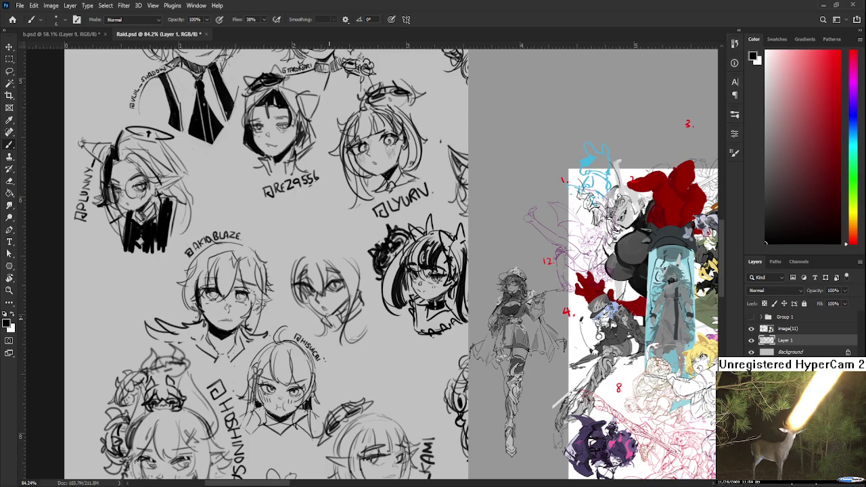
Shrink the eraser and rotate the canvas view to a steep tilt
{"action": "key", "text": "e"}
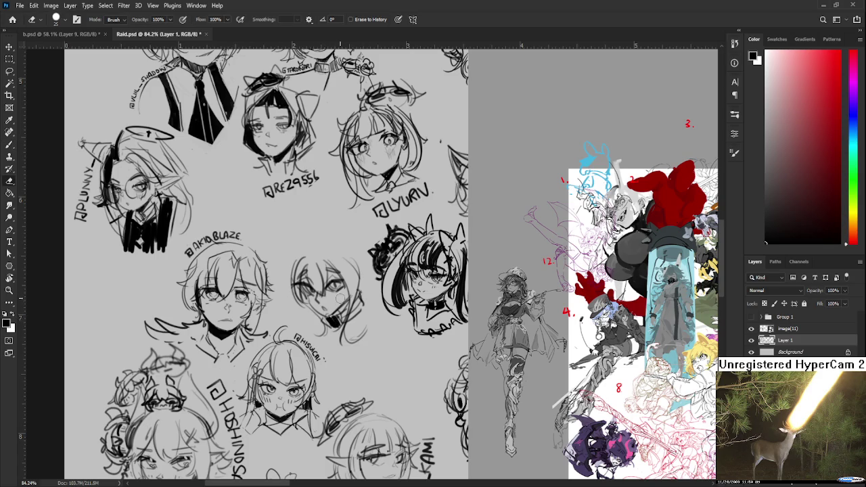
{"action": "key", "text": "b"}
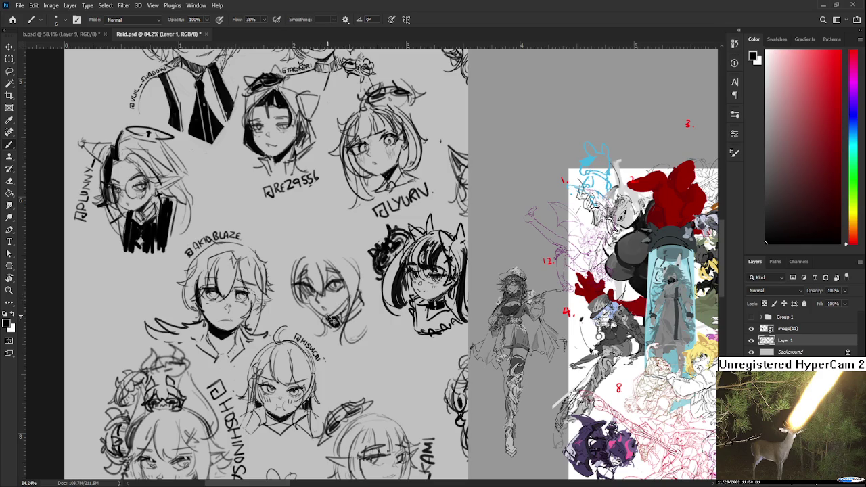
{"action": "key", "text": "e"}
{"action": "key", "text": "bracketleft"}
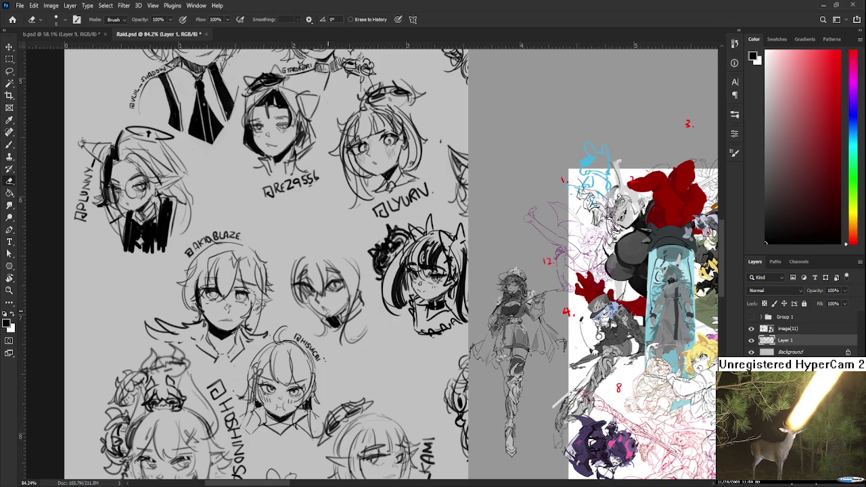
{"action": "key", "text": "r"}
{"action": "left_click_drag", "start_coordinate": [327, 313], "coordinate": [339, 279]}
{"action": "key", "text": "b"}
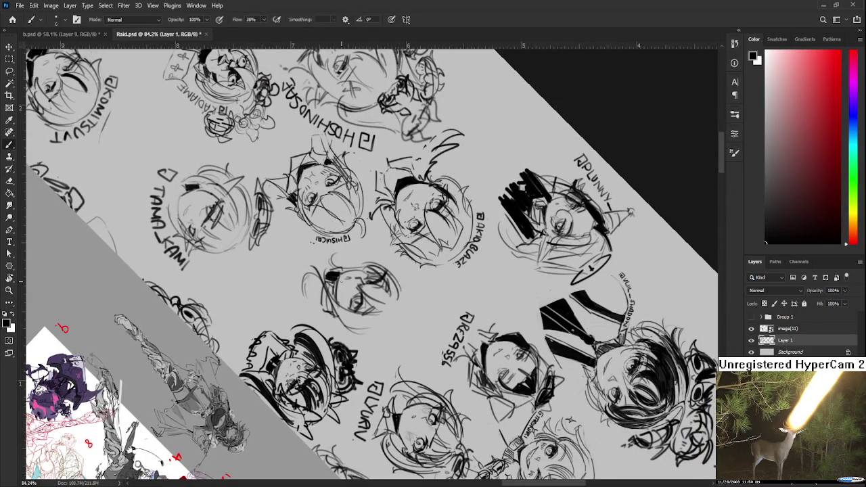
Erase part of a line on the centre face and turn the view near upright
{"action": "key", "text": "e"}
{"action": "mouse_move", "coordinate": [339, 278]}
{"action": "left_mouse_down"}
{"action": "mouse_move", "coordinate": [338, 297]}
{"action": "mouse_move", "coordinate": [404, 296]}
{"action": "mouse_move", "coordinate": [385, 313]}
{"action": "left_mouse_up"}
{"action": "key", "text": "r"}
{"action": "key", "text": "b"}
Outline the top and right side of the centre head, redoing weak strokes
{"action": "left_click_drag", "start_coordinate": [328, 302], "coordinate": [362, 278]}
{"action": "key", "text": "ctrl+z"}
{"action": "left_click_drag", "start_coordinate": [324, 302], "coordinate": [342, 285]}
{"action": "mouse_move", "coordinate": [349, 285]}
{"action": "left_mouse_down"}
{"action": "mouse_move", "coordinate": [397, 279]}
{"action": "mouse_move", "coordinate": [380, 281]}
{"action": "mouse_move", "coordinate": [397, 279]}
{"action": "mouse_move", "coordinate": [396, 338]}
{"action": "left_mouse_up"}
{"action": "key", "text": "ctrl+z"}
{"action": "key", "text": "ctrl+z"}
{"action": "key", "text": "ctrl+z"}
{"action": "key", "text": "ctrl+z"}
{"action": "left_click_drag", "start_coordinate": [383, 282], "coordinate": [399, 332]}
{"action": "mouse_move", "coordinate": [398, 302]}
{"action": "left_mouse_down"}
{"action": "mouse_move", "coordinate": [400, 331]}
{"action": "mouse_move", "coordinate": [387, 340]}
{"action": "mouse_move", "coordinate": [399, 343]}
{"action": "left_mouse_up"}
{"action": "key", "text": "ctrl+z"}
{"action": "mouse_move", "coordinate": [337, 347]}
{"action": "left_mouse_down"}
{"action": "mouse_move", "coordinate": [354, 312]}
{"action": "mouse_move", "coordinate": [341, 330]}
{"action": "left_mouse_up"}
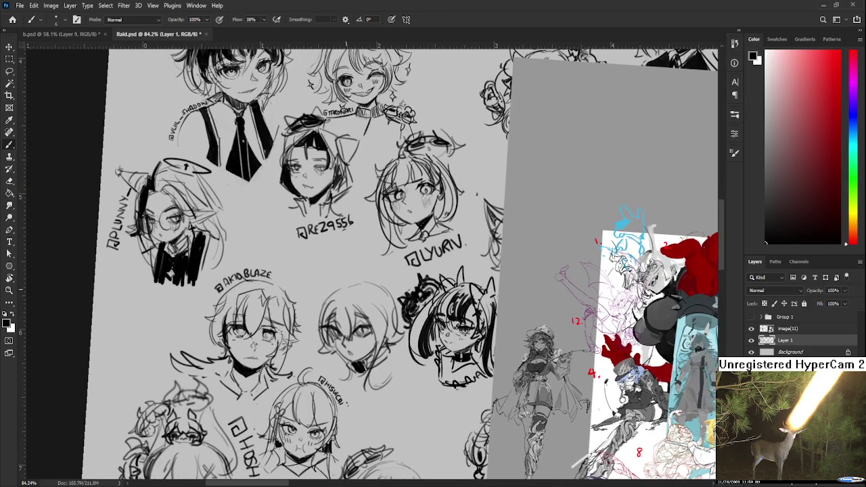
Draw two dark, thickened horns on the centre head and clean their tops
{"action": "left_click_drag", "start_coordinate": [372, 300], "coordinate": [355, 327]}
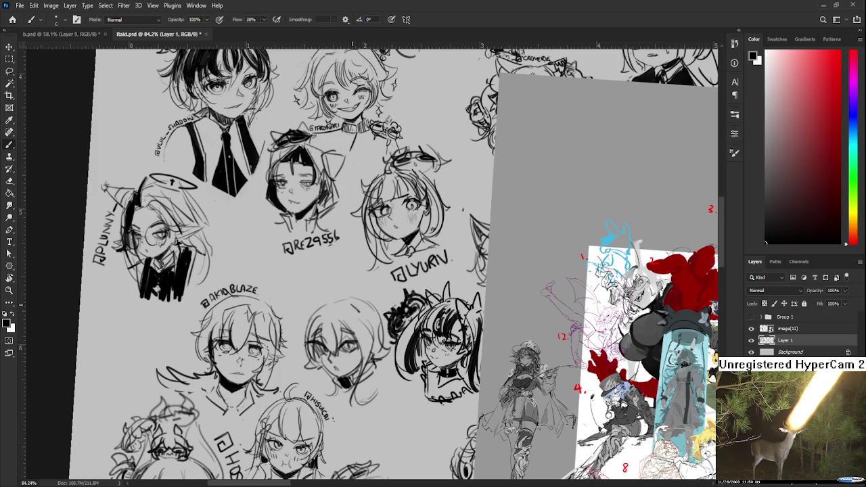
{"action": "mouse_move", "coordinate": [345, 258]}
{"action": "left_mouse_down"}
{"action": "mouse_move", "coordinate": [352, 311]}
{"action": "mouse_move", "coordinate": [344, 268]}
{"action": "mouse_move", "coordinate": [374, 320]}
{"action": "left_mouse_up"}
{"action": "key", "text": "ctrl+z"}
{"action": "left_click_drag", "start_coordinate": [342, 263], "coordinate": [359, 312]}
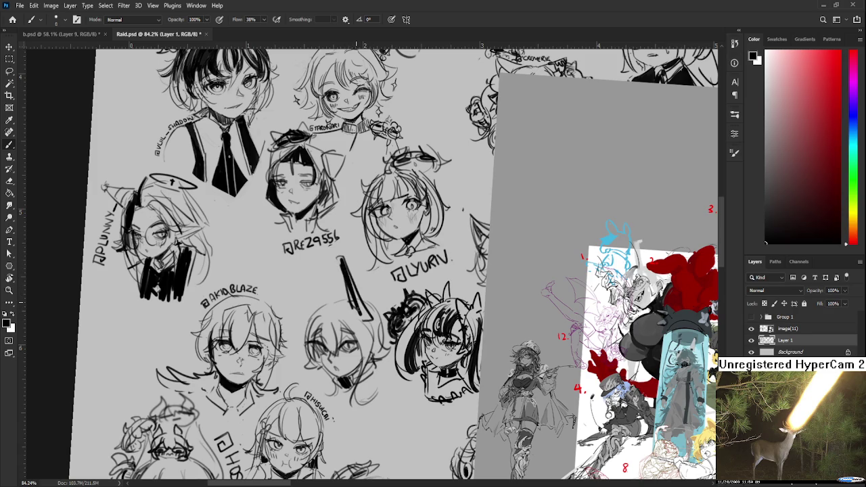
{"action": "key", "text": "e"}
{"action": "mouse_move", "coordinate": [341, 262]}
{"action": "left_mouse_down"}
{"action": "mouse_move", "coordinate": [349, 280]}
{"action": "mouse_move", "coordinate": [364, 279]}
{"action": "left_mouse_up"}
{"action": "key", "text": "b"}
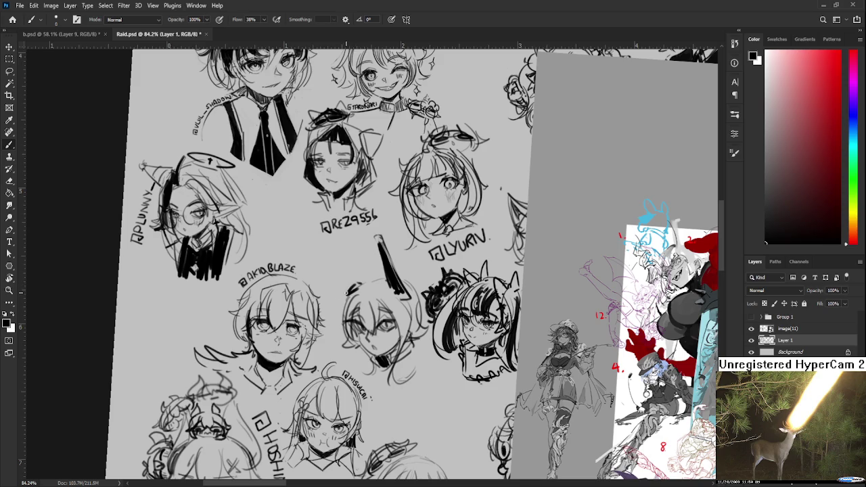
Add darkened diagonal strokes to the left of the horned head
{"action": "left_click_drag", "start_coordinate": [356, 285], "coordinate": [322, 316]}
{"action": "left_click_drag", "start_coordinate": [361, 289], "coordinate": [329, 311]}
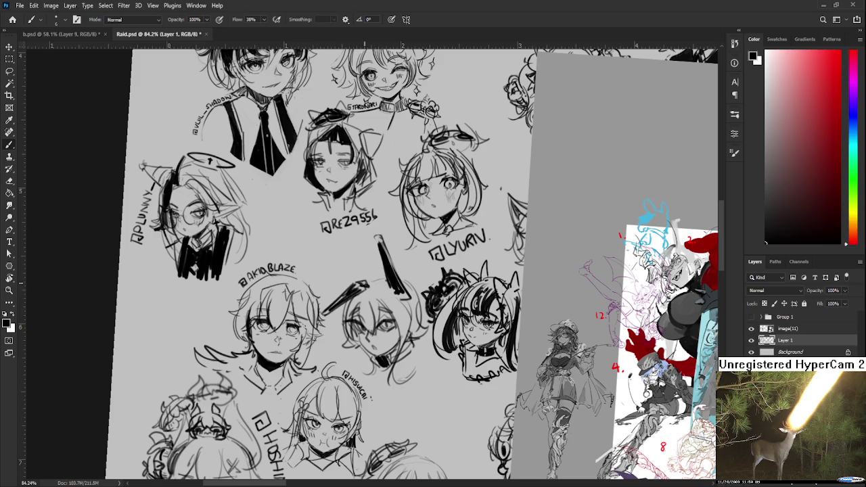
{"action": "left_click_drag", "start_coordinate": [399, 284], "coordinate": [380, 235]}
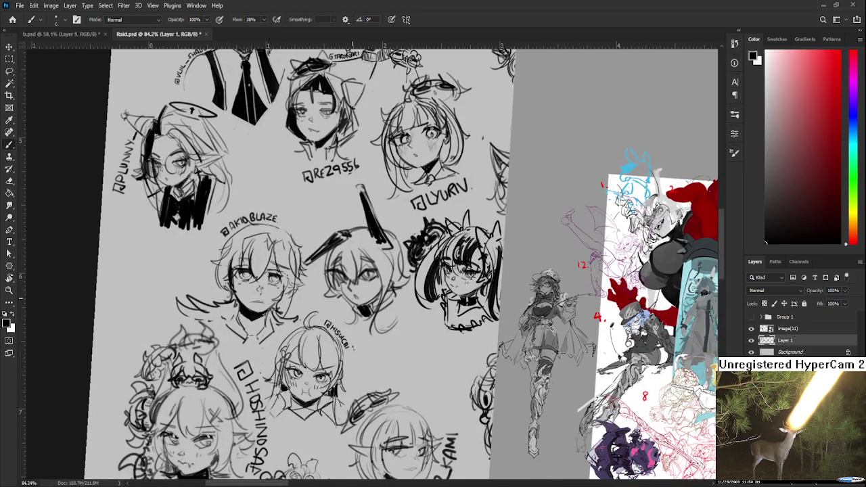
{"action": "key", "text": "e"}
{"action": "key", "text": "b"}
Hatch dark strands into the centre character's hair, then tilt the view about 25 degrees
{"action": "scroll", "coordinate": [352, 291], "scroll_direction": "up", "scroll_amount": 1}
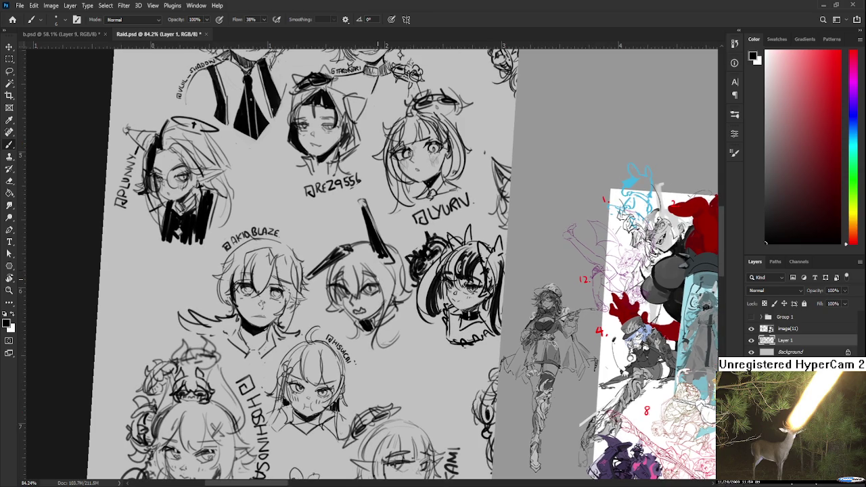
{"action": "left_click_drag", "start_coordinate": [376, 277], "coordinate": [343, 290]}
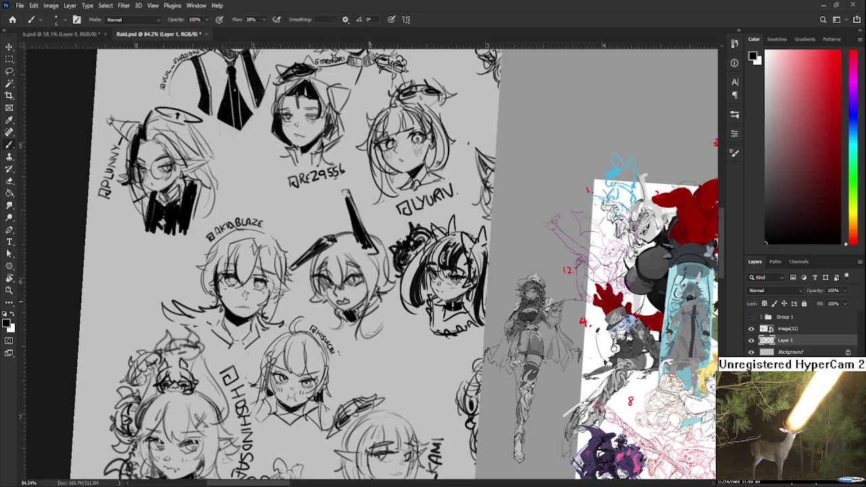
{"action": "scroll", "coordinate": [365, 292], "scroll_direction": "up", "scroll_amount": 1}
{"action": "mouse_move", "coordinate": [329, 280]}
{"action": "left_mouse_down"}
{"action": "mouse_move", "coordinate": [323, 297]}
{"action": "mouse_move", "coordinate": [331, 306]}
{"action": "mouse_move", "coordinate": [337, 288]}
{"action": "mouse_move", "coordinate": [341, 304]}
{"action": "mouse_move", "coordinate": [314, 312]}
{"action": "left_mouse_up"}
{"action": "key", "text": "ctrl+z"}
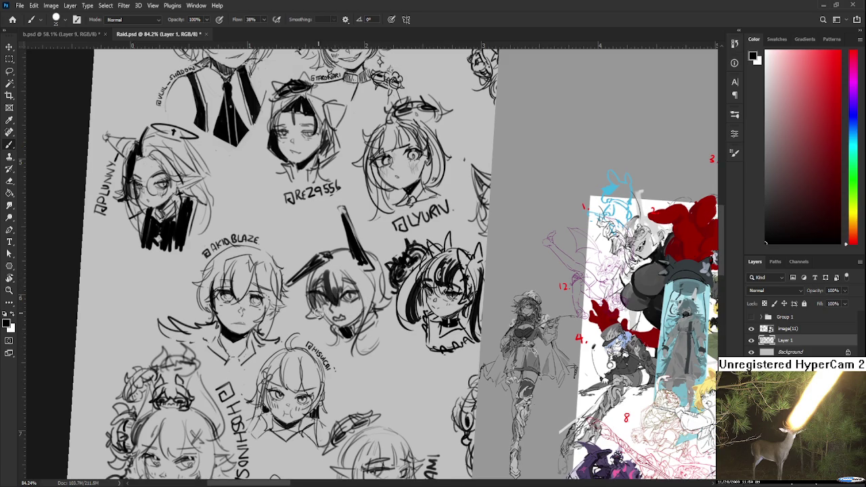
{"action": "mouse_move", "coordinate": [347, 278]}
{"action": "left_mouse_down"}
{"action": "mouse_move", "coordinate": [366, 312]}
{"action": "mouse_move", "coordinate": [379, 304]}
{"action": "left_mouse_up"}
{"action": "key", "text": "ctrl+z"}
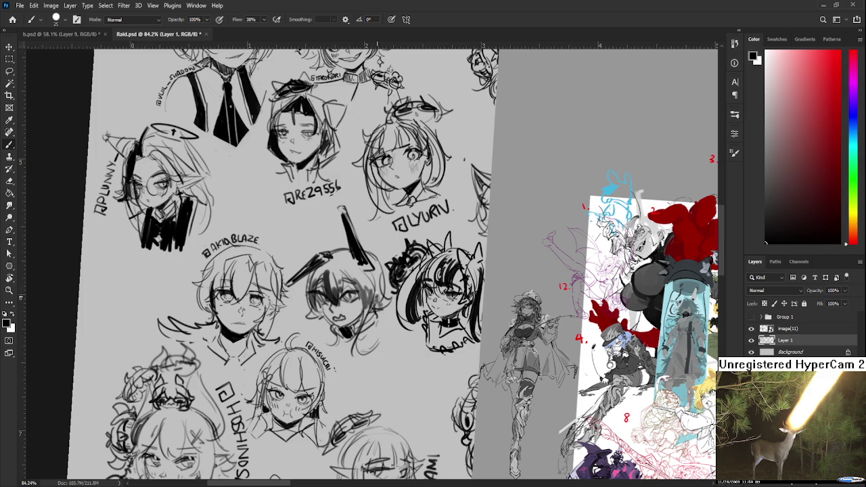
{"action": "key", "text": "e"}
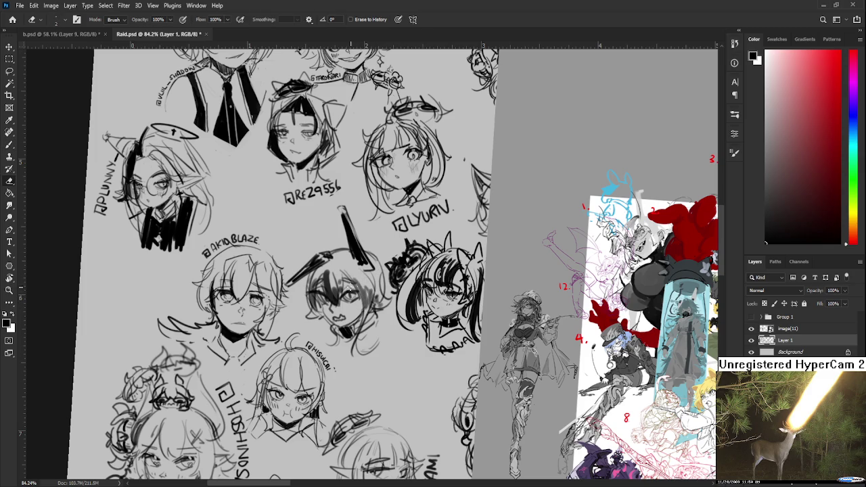
{"action": "key", "text": "b"}
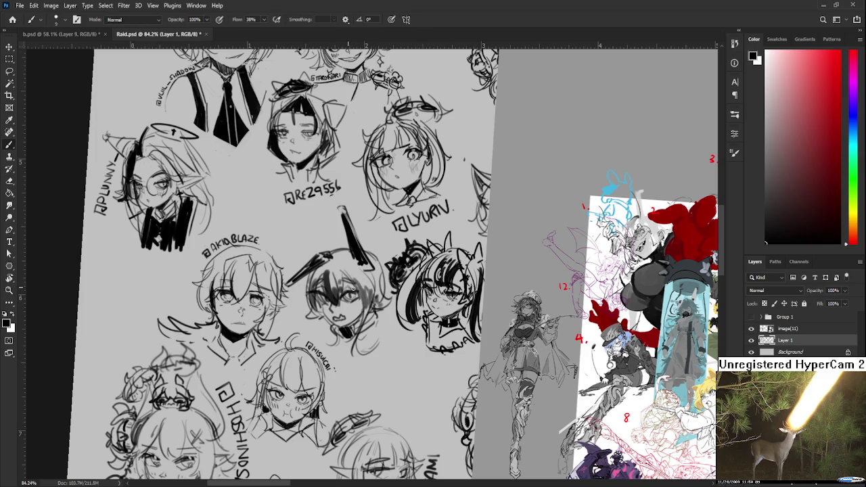
{"action": "left_click_drag", "start_coordinate": [355, 289], "coordinate": [331, 306]}
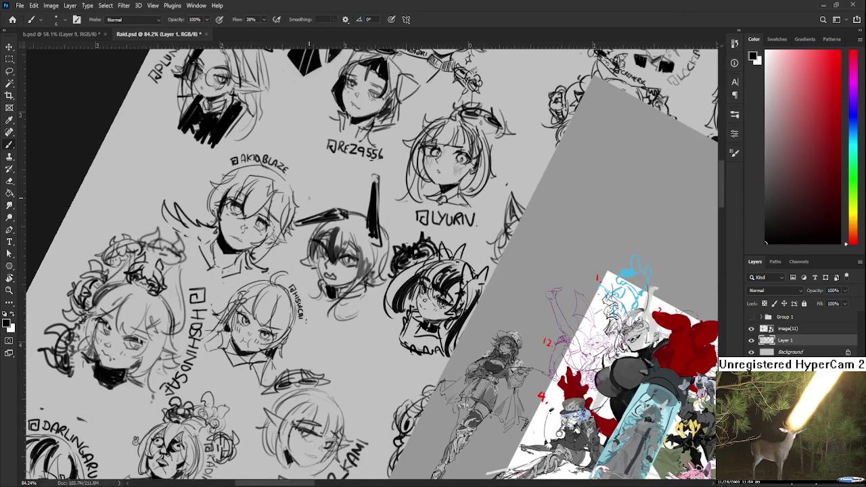
{"action": "key", "text": "r"}
{"action": "mouse_move", "coordinate": [323, 201]}
{"action": "left_mouse_down"}
{"action": "mouse_move", "coordinate": [330, 245]}
{"action": "mouse_move", "coordinate": [317, 222]}
{"action": "mouse_move", "coordinate": [341, 216]}
{"action": "mouse_move", "coordinate": [354, 226]}
{"action": "left_mouse_up"}
{"action": "mouse_move", "coordinate": [353, 215]}
{"action": "left_mouse_down"}
{"action": "mouse_move", "coordinate": [329, 256]}
{"action": "mouse_move", "coordinate": [345, 250]}
{"action": "left_mouse_up"}
{"action": "key", "text": "r"}
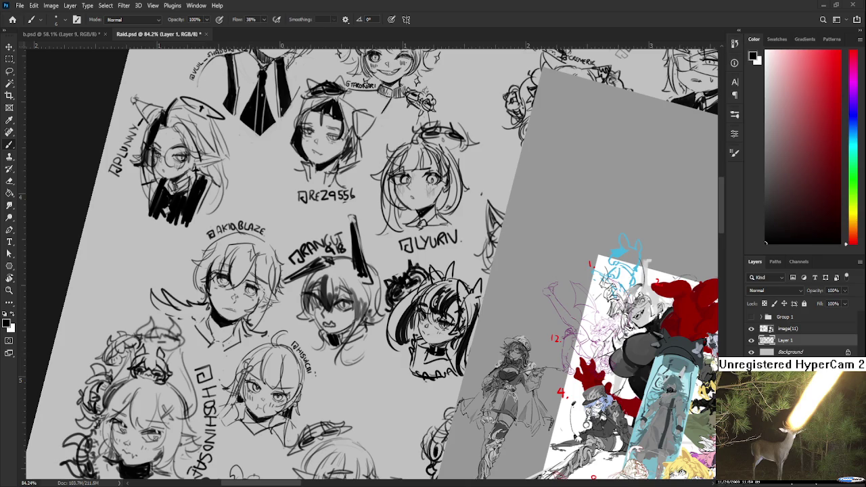
{"action": "scroll", "coordinate": [486, 261], "scroll_direction": "down", "scroll_amount": 3}
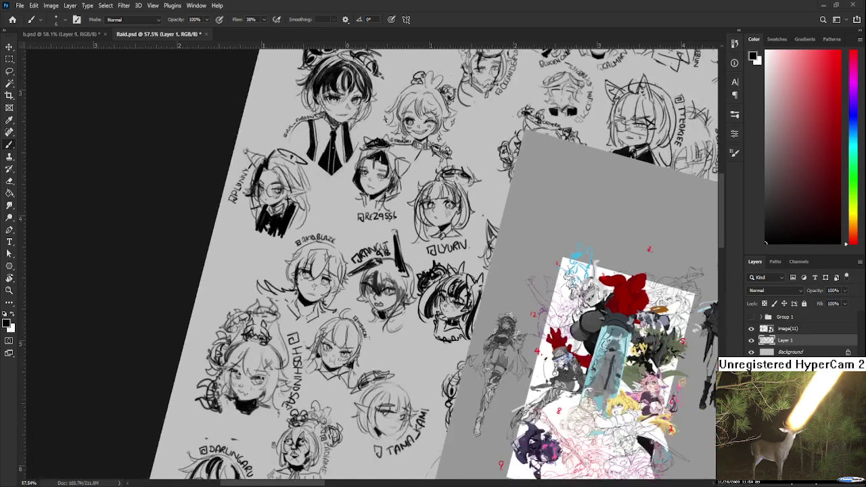
Rotate the canvas view back to upright
{"action": "key", "text": "r"}
{"action": "left_click_drag", "start_coordinate": [378, 452], "coordinate": [350, 334]}
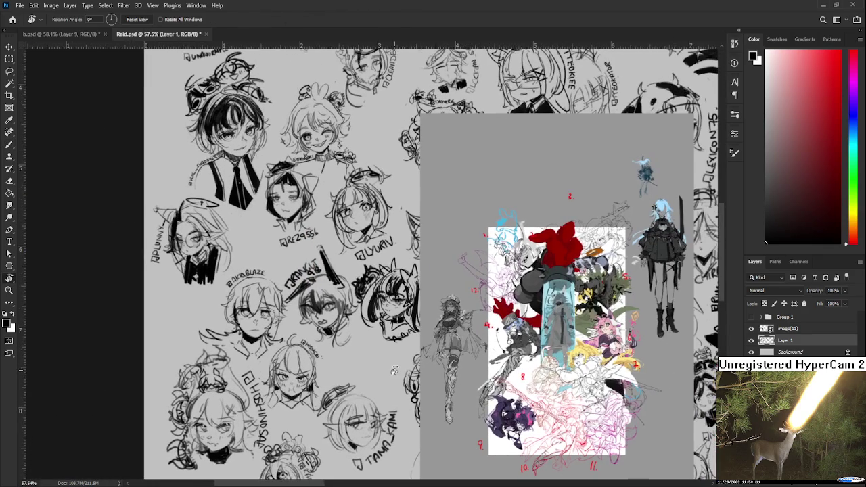
{"action": "left_click_drag", "start_coordinate": [352, 299], "coordinate": [285, 321]}
{"action": "key", "text": "b"}
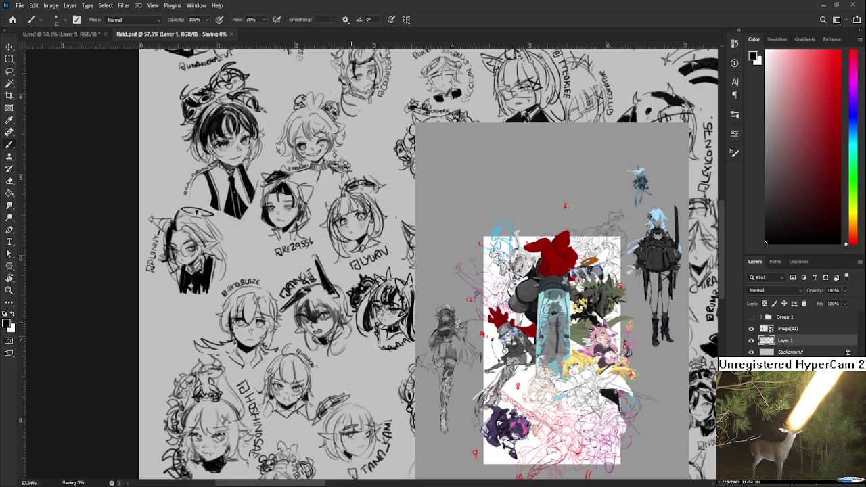
Erase three small spots on the JANGUT sketch
{"action": "scroll", "coordinate": [312, 336], "scroll_direction": "up", "scroll_amount": 2}
{"action": "scroll", "coordinate": [311, 335], "scroll_direction": "up", "scroll_amount": 3}
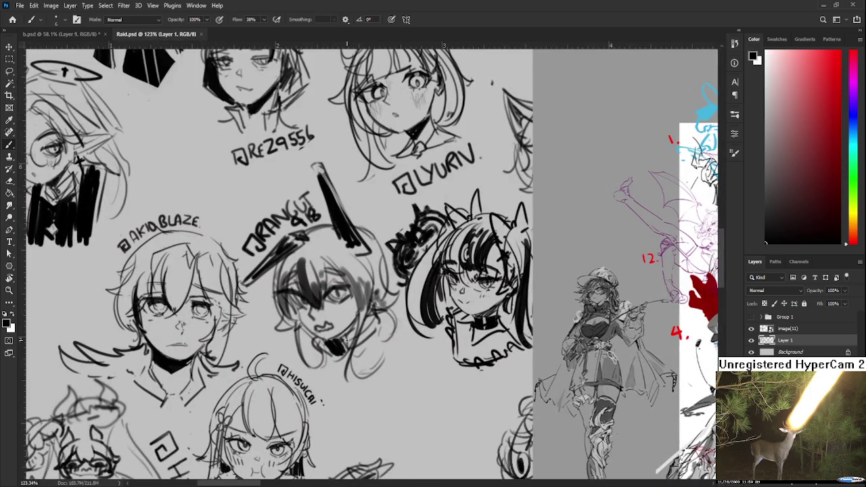
{"action": "key", "text": "e"}
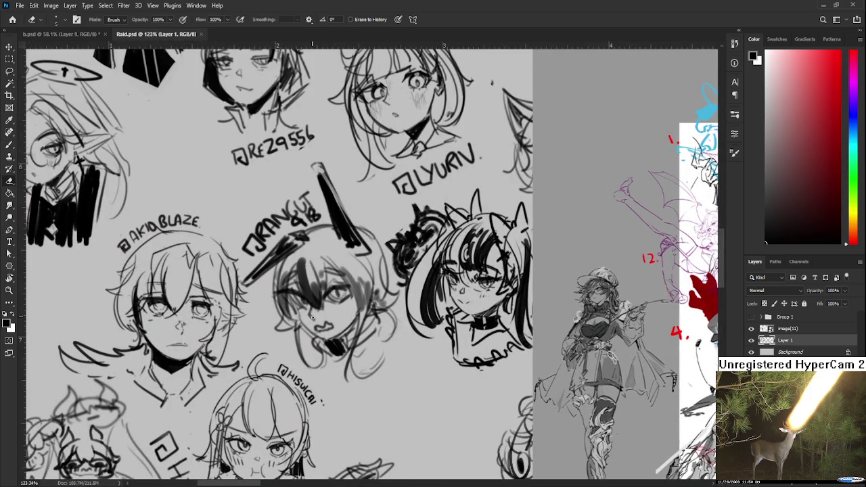
{"action": "left_click", "coordinate": [311, 319]}
{"action": "left_click", "coordinate": [312, 316]}
{"action": "left_click", "coordinate": [313, 318]}
{"action": "key", "text": "b"}
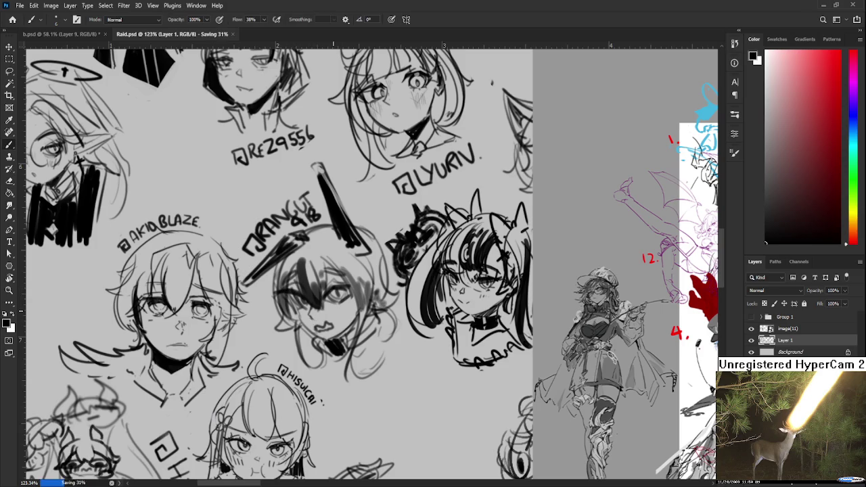
Delete the image(11) layer holding the grey collage panel
{"action": "scroll", "coordinate": [393, 274], "scroll_direction": "down", "scroll_amount": 2}
{"action": "scroll", "coordinate": [393, 274], "scroll_direction": "down", "scroll_amount": 2}
{"action": "scroll", "coordinate": [393, 274], "scroll_direction": "down", "scroll_amount": 1}
{"action": "left_click_drag", "start_coordinate": [393, 277], "coordinate": [378, 308]}
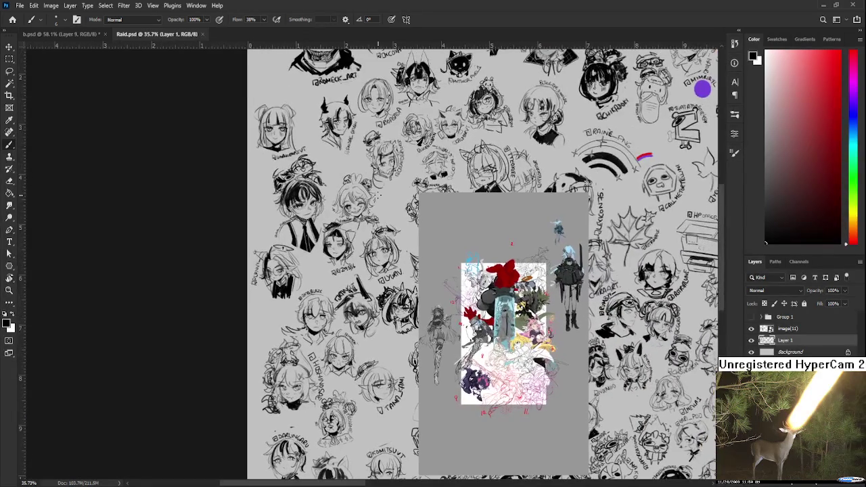
{"action": "left_click_drag", "start_coordinate": [406, 271], "coordinate": [313, 258]}
{"action": "scroll", "coordinate": [452, 270], "scroll_direction": "up", "scroll_amount": 2}
{"action": "scroll", "coordinate": [451, 270], "scroll_direction": "up", "scroll_amount": 1}
{"action": "left_click", "coordinate": [788, 328]}
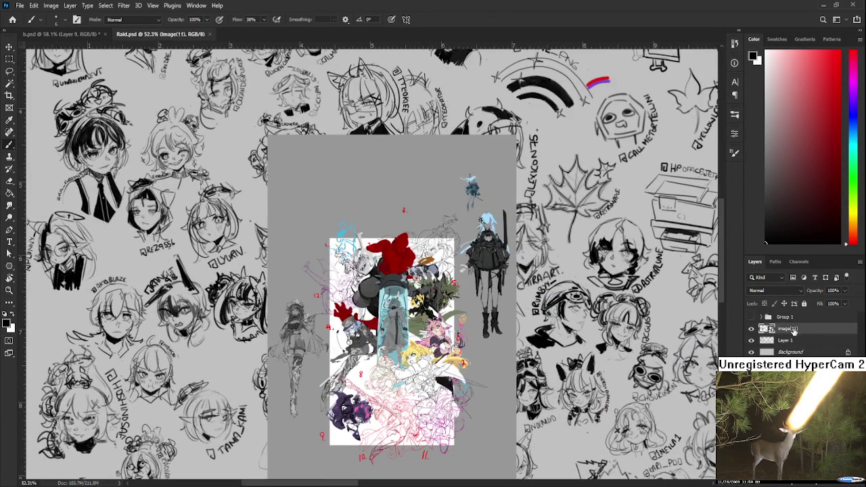
{"action": "key", "text": "Delete"}
Close the Raid.psd character sketch sheet
{"action": "scroll", "coordinate": [404, 301], "scroll_direction": "down", "scroll_amount": 1}
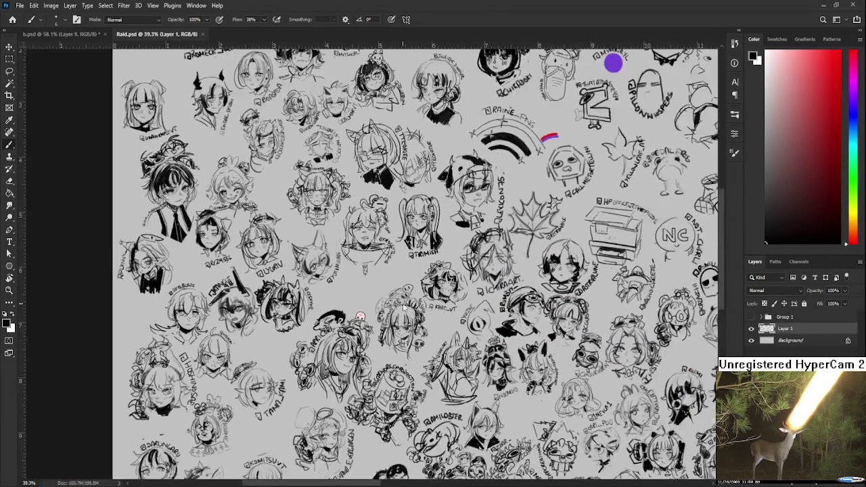
{"action": "scroll", "coordinate": [405, 302], "scroll_direction": "down", "scroll_amount": 1}
{"action": "left_click", "coordinate": [201, 35]}
Zoom into b.psd and bring up the Idrue b Final.psd IX of Cups reference
{"action": "scroll", "coordinate": [406, 349], "scroll_direction": "up", "scroll_amount": 1}
{"action": "scroll", "coordinate": [406, 349], "scroll_direction": "up", "scroll_amount": 2}
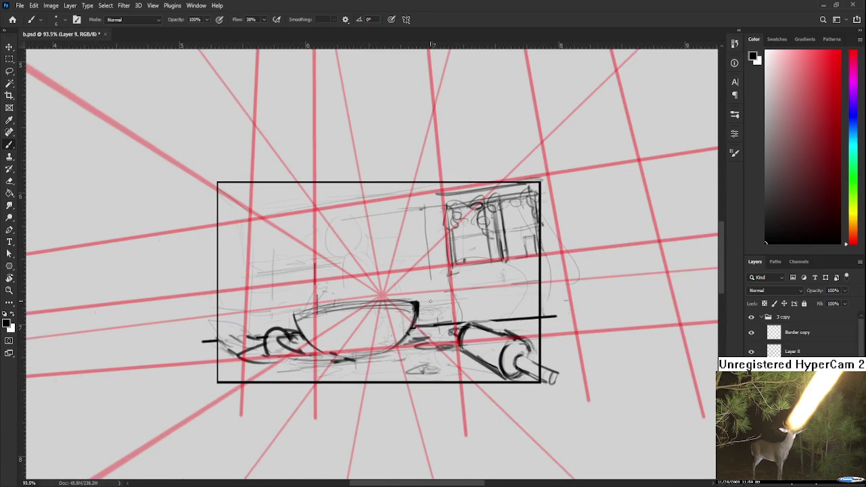
{"action": "scroll", "coordinate": [428, 302], "scroll_direction": "down", "scroll_amount": 2}
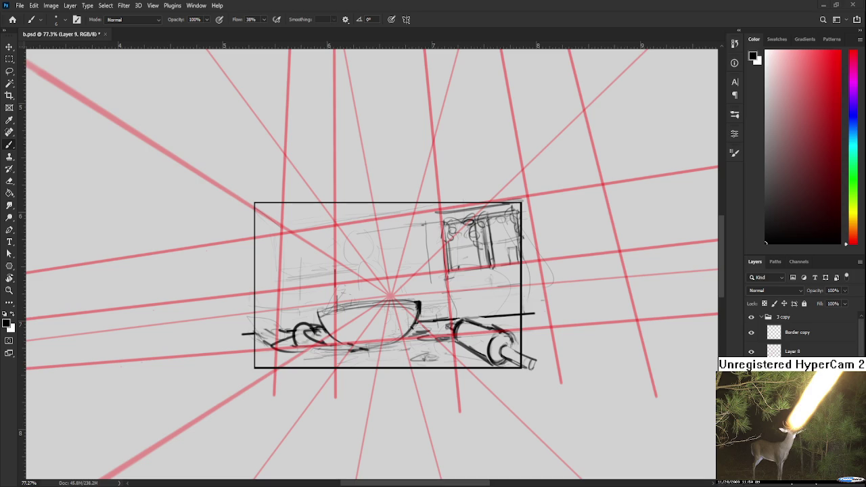
{"action": "key", "text": "ctrl+Tab"}
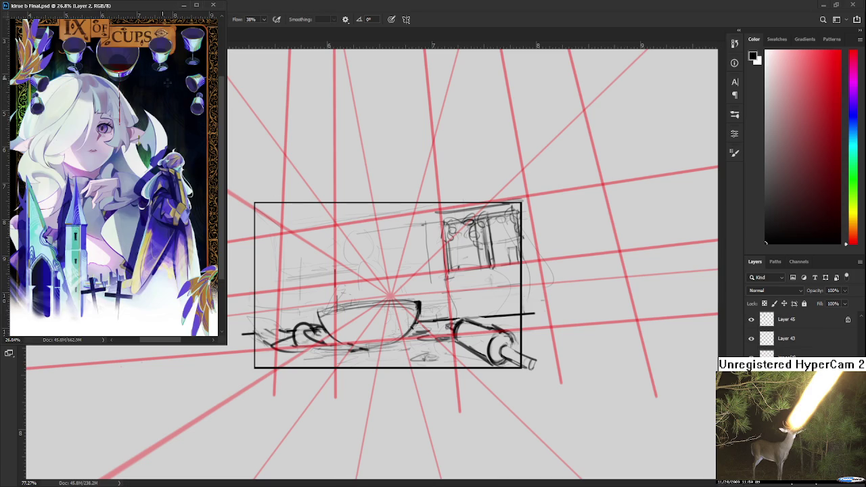
{"action": "left_click", "coordinate": [359, 275]}
{"action": "scroll", "coordinate": [365, 276], "scroll_direction": "down", "scroll_amount": 2}
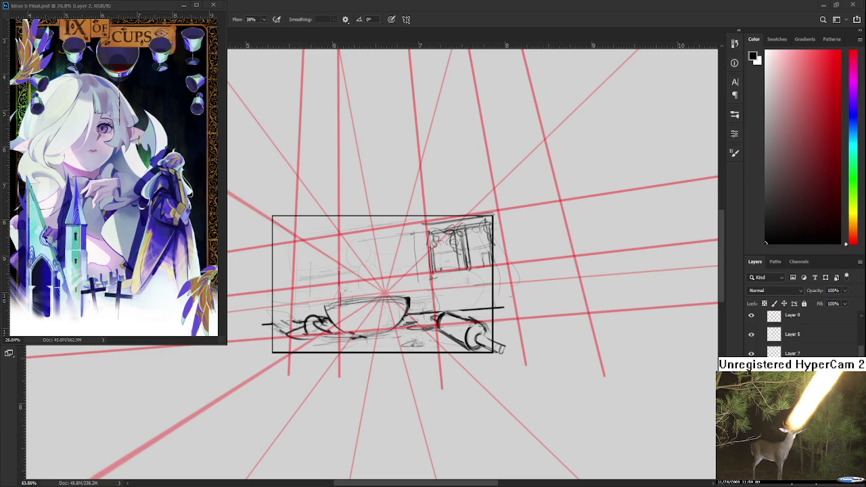
{"action": "scroll", "coordinate": [356, 339], "scroll_direction": "up", "scroll_amount": 2}
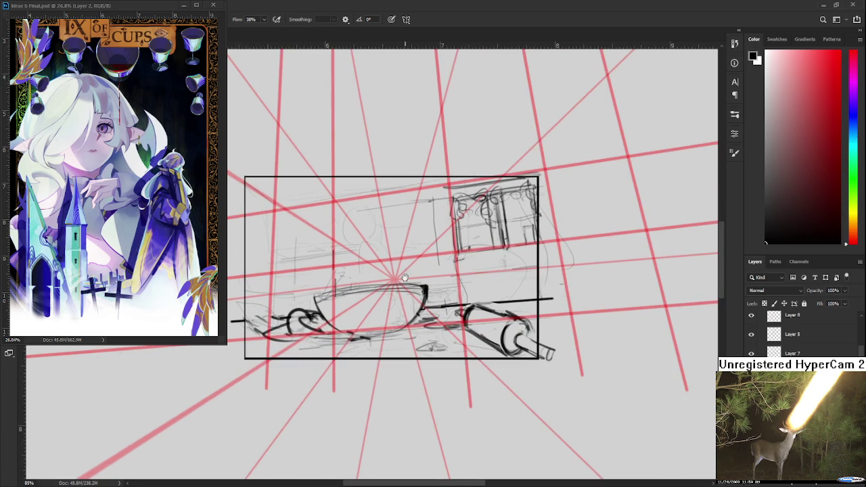
{"action": "scroll", "coordinate": [359, 348], "scroll_direction": "up", "scroll_amount": 1}
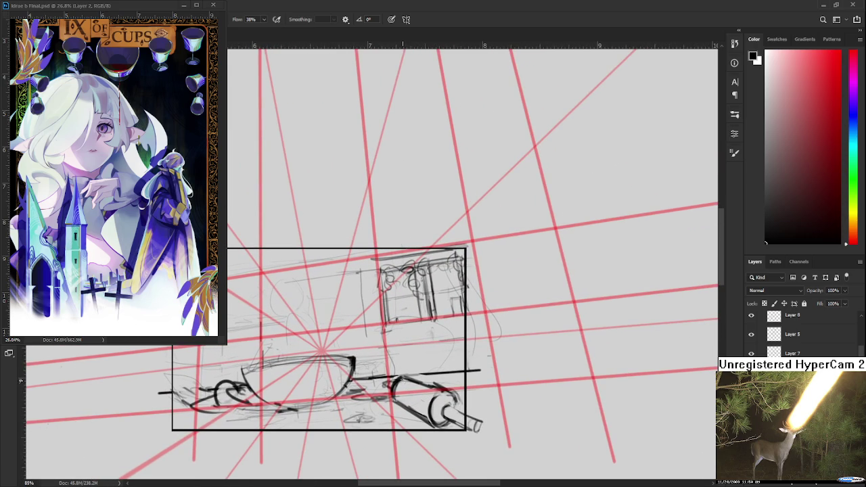
{"action": "left_click_drag", "start_coordinate": [403, 381], "coordinate": [469, 386]}
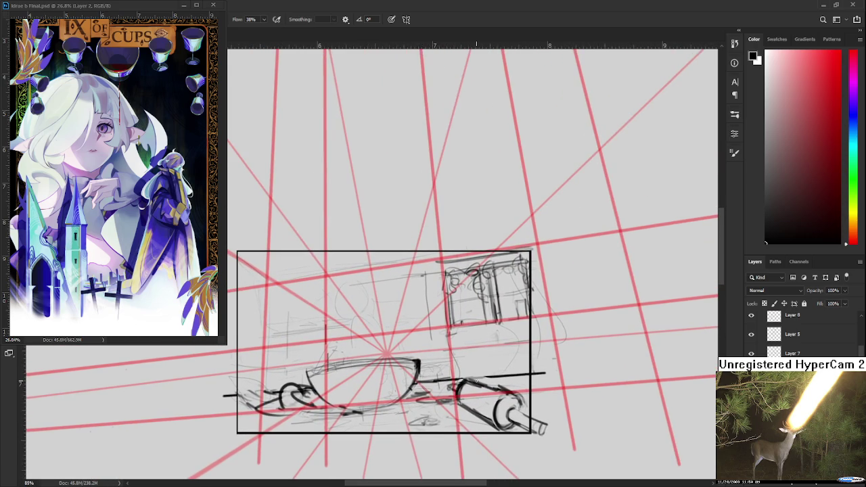
{"action": "scroll", "coordinate": [484, 377], "scroll_direction": "down", "scroll_amount": 2}
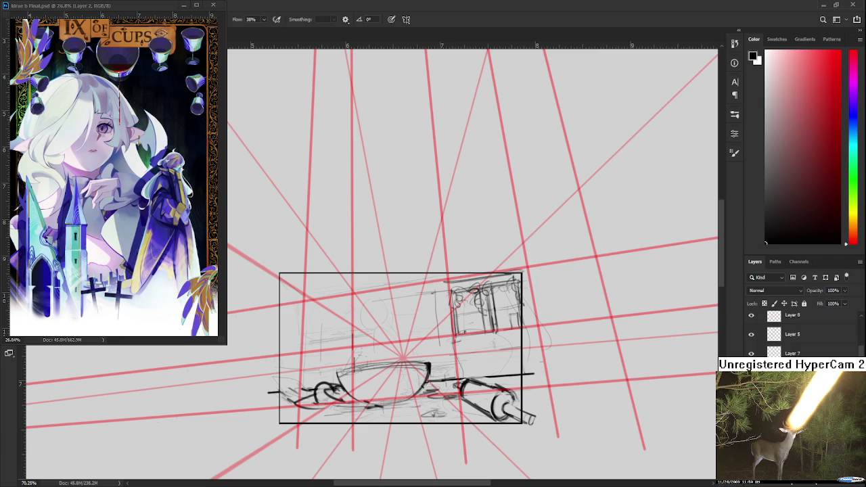
{"action": "key", "text": "ctrl+comma"}
{"action": "key", "text": "ctrl+comma"}
{"action": "key", "text": "ctrl+comma"}
{"action": "key", "text": "ctrl+comma"}
{"action": "scroll", "coordinate": [420, 338], "scroll_direction": "up", "scroll_amount": 2}
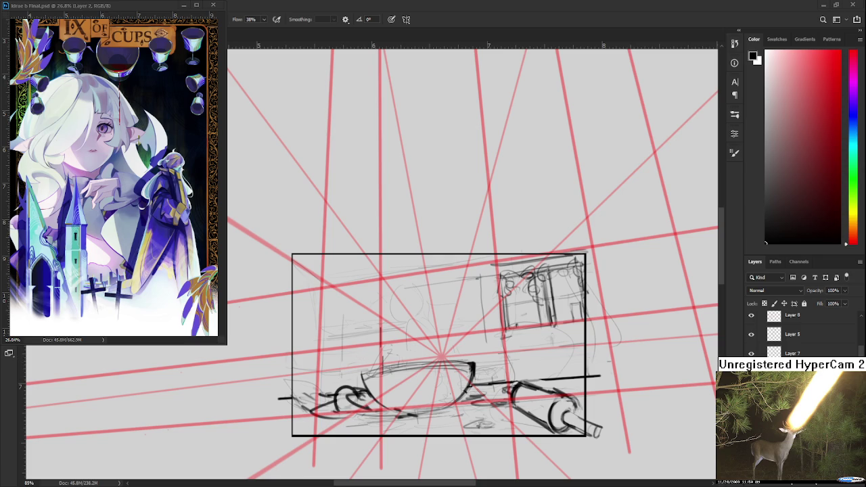
{"action": "scroll", "coordinate": [367, 328], "scroll_direction": "down", "scroll_amount": 2}
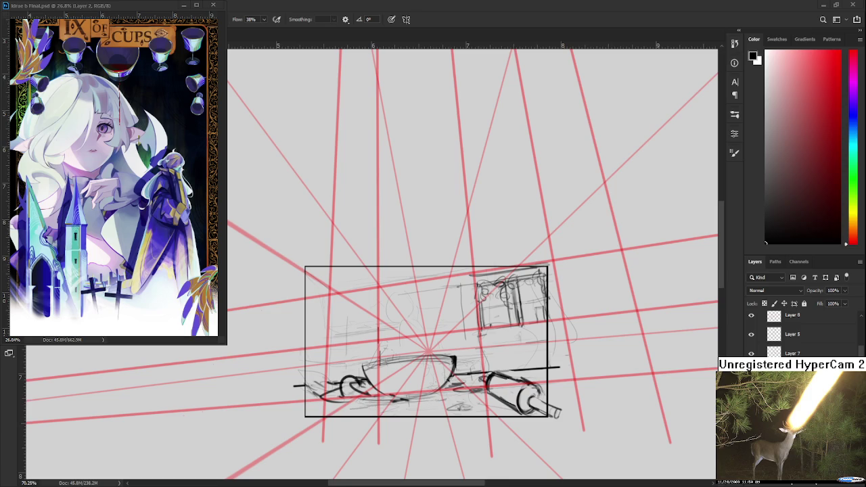
{"action": "left_click", "coordinate": [102, 9]}
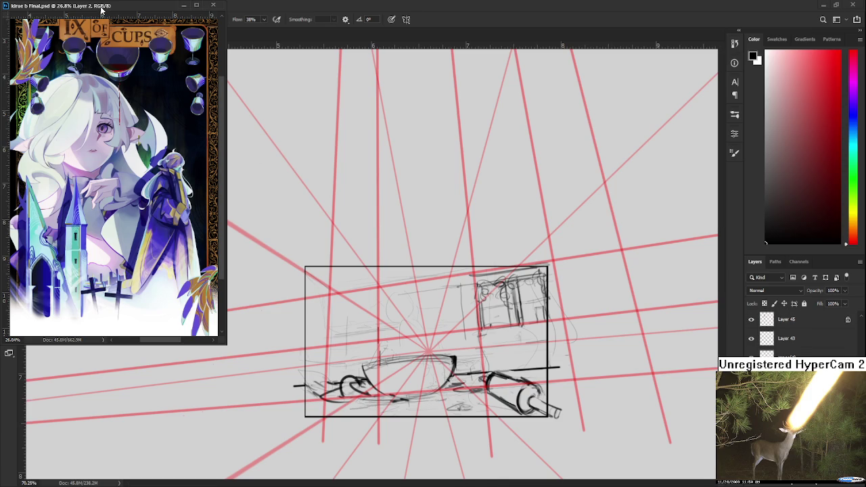
{"action": "left_click", "coordinate": [410, 302]}
{"action": "scroll", "coordinate": [440, 338], "scroll_direction": "down", "scroll_amount": 2}
{"action": "scroll", "coordinate": [444, 340], "scroll_direction": "up", "scroll_amount": 3}
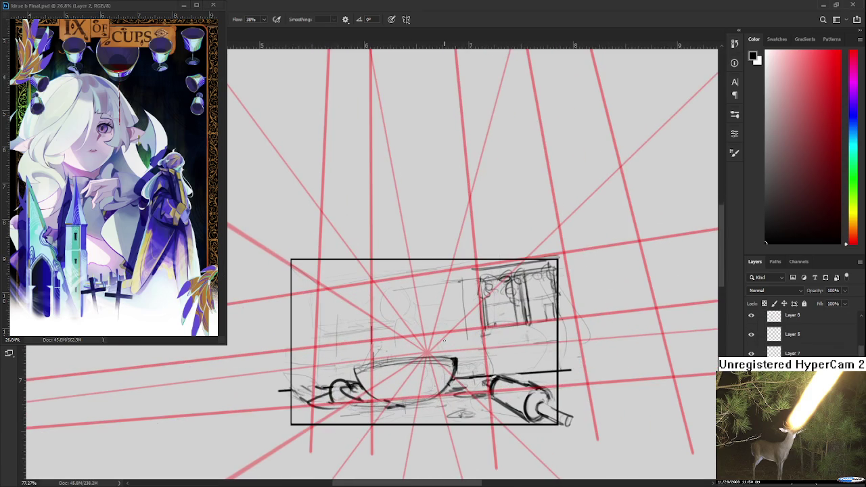
Try strokes below the bowl and along its left side, undoing both
{"action": "left_click_drag", "start_coordinate": [444, 340], "coordinate": [461, 331]}
{"action": "left_click_drag", "start_coordinate": [333, 321], "coordinate": [337, 372]}
{"action": "key", "text": "ctrl+z"}
{"action": "key", "text": "ctrl+z"}
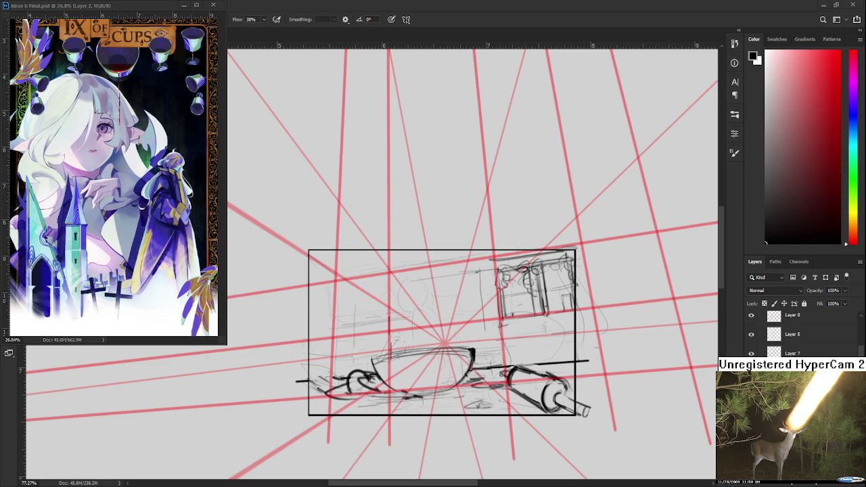
{"action": "mouse_move", "coordinate": [380, 339]}
{"action": "left_mouse_down"}
{"action": "mouse_move", "coordinate": [353, 338]}
{"action": "mouse_move", "coordinate": [365, 345]}
{"action": "mouse_move", "coordinate": [374, 319]}
{"action": "left_mouse_up"}
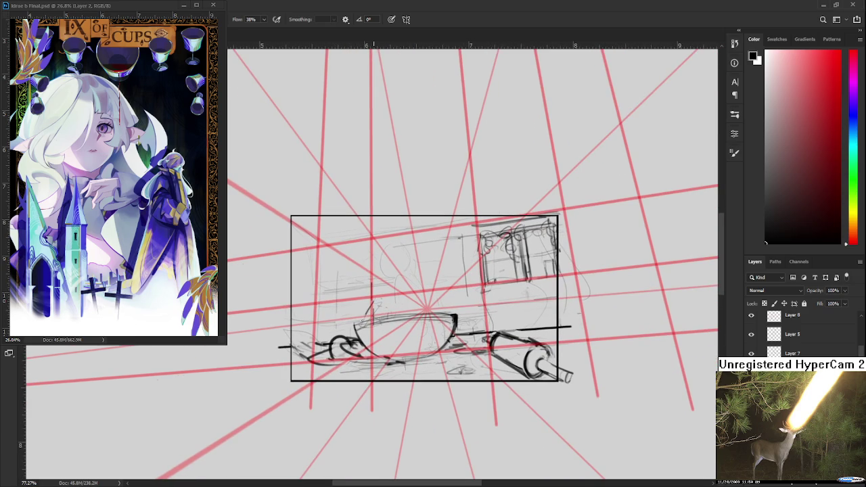
{"action": "left_click_drag", "start_coordinate": [373, 300], "coordinate": [359, 323]}
{"action": "key", "text": "ctrl+z"}
{"action": "left_click_drag", "start_coordinate": [373, 309], "coordinate": [374, 318]}
Redraw the bowl's top rim darker, comparing several attempts
{"action": "key", "text": "e"}
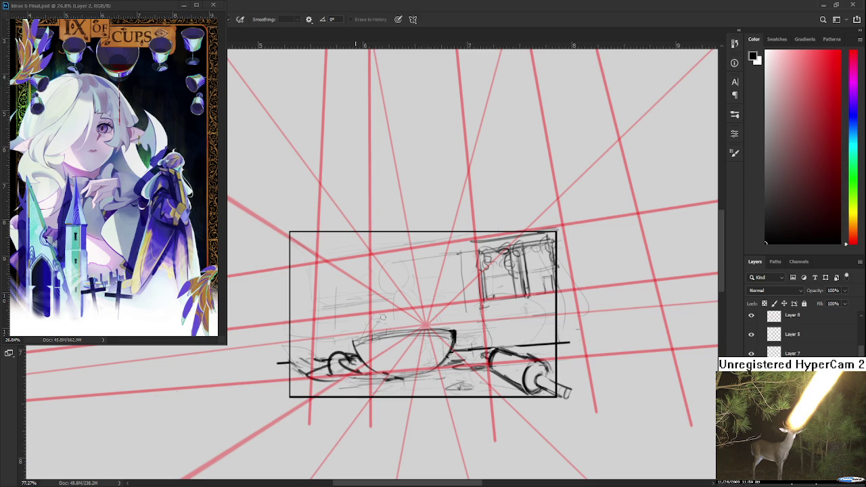
{"action": "left_click_drag", "start_coordinate": [382, 318], "coordinate": [387, 295]}
{"action": "key", "text": "b"}
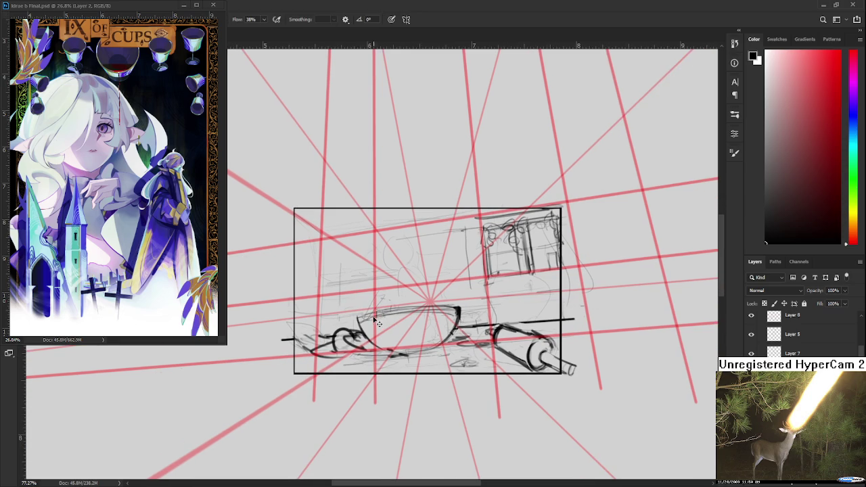
{"action": "left_click_drag", "start_coordinate": [392, 309], "coordinate": [452, 303]}
{"action": "key", "text": "ctrl+z"}
{"action": "key", "text": "ctrl+z"}
{"action": "key", "text": "ctrl+z"}
{"action": "left_click_drag", "start_coordinate": [358, 317], "coordinate": [455, 304]}
{"action": "key", "text": "ctrl+z"}
{"action": "left_click_drag", "start_coordinate": [359, 318], "coordinate": [451, 309]}
{"action": "key", "text": "ctrl+z"}
{"action": "key", "text": "ctrl+z"}
{"action": "mouse_move", "coordinate": [360, 319]}
{"action": "left_mouse_down"}
{"action": "mouse_move", "coordinate": [411, 306]}
{"action": "mouse_move", "coordinate": [415, 316]}
{"action": "left_mouse_up"}
Toggle between Eraser and Brush to tidy the sketch layer
{"action": "key", "text": "e"}
{"action": "key", "text": "b"}
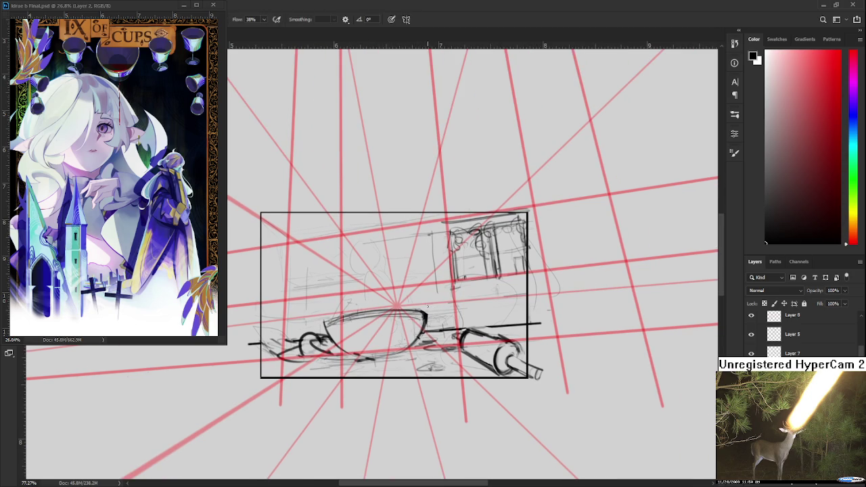
{"action": "key", "text": "e"}
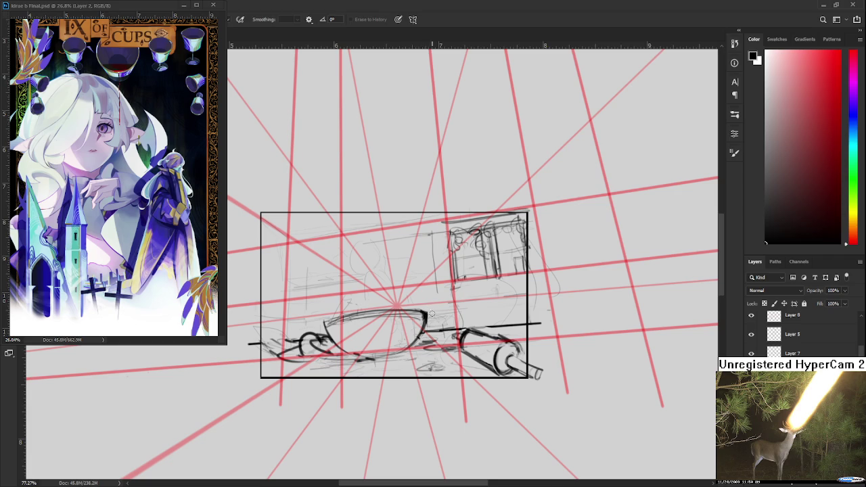
{"action": "key", "text": "b"}
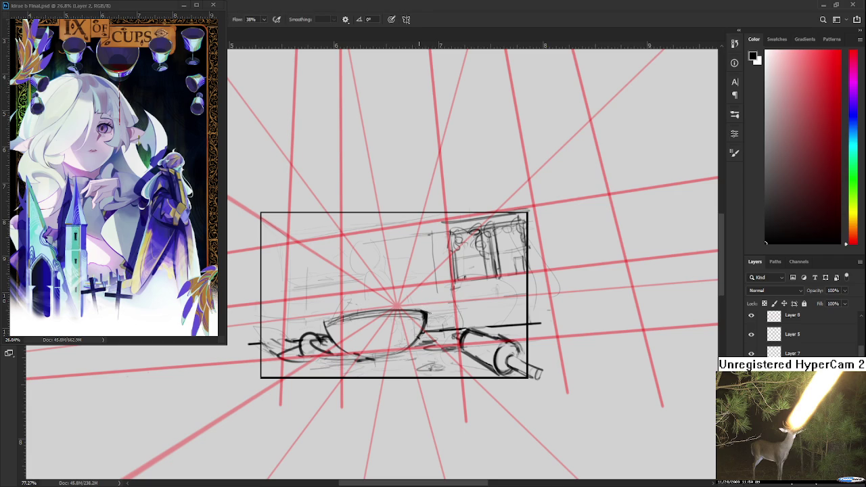
{"action": "key", "text": "e"}
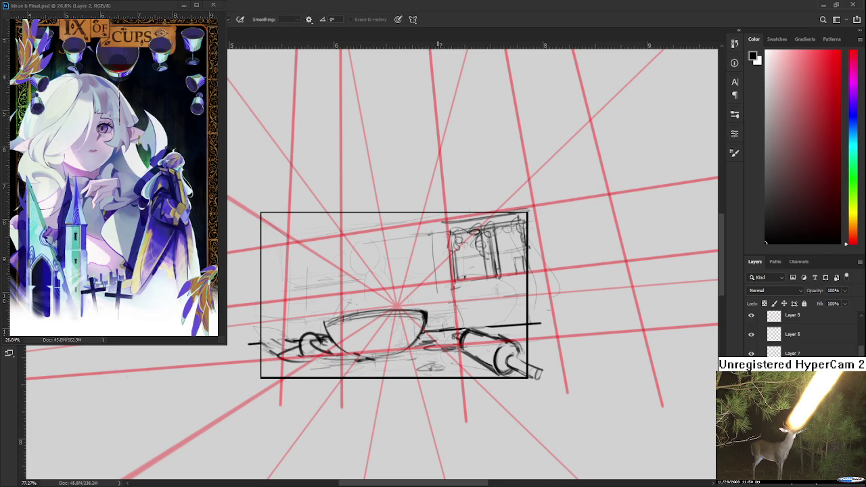
{"action": "scroll", "coordinate": [433, 303], "scroll_direction": "down", "scroll_amount": 2}
{"action": "scroll", "coordinate": [433, 303], "scroll_direction": "up", "scroll_amount": 3}
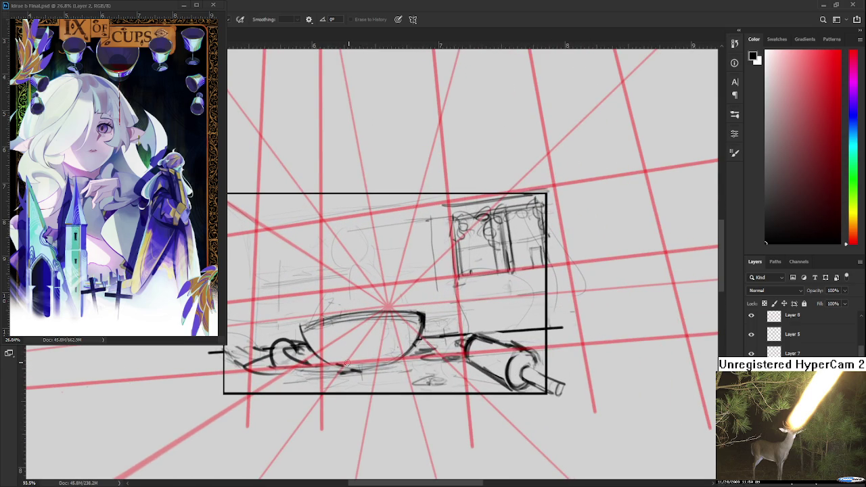
Darken the bowl's bottom edge, including its lower right side
{"action": "key", "text": "b"}
{"action": "mouse_move", "coordinate": [326, 364]}
{"action": "left_mouse_down"}
{"action": "mouse_move", "coordinate": [349, 372]}
{"action": "mouse_move", "coordinate": [394, 363]}
{"action": "mouse_move", "coordinate": [423, 341]}
{"action": "left_mouse_up"}
{"action": "key", "text": "e"}
{"action": "key", "text": "b"}
{"action": "left_click_drag", "start_coordinate": [401, 388], "coordinate": [434, 370]}
{"action": "mouse_move", "coordinate": [339, 321]}
{"action": "left_mouse_down"}
{"action": "mouse_move", "coordinate": [341, 352]}
{"action": "mouse_move", "coordinate": [333, 332]}
{"action": "left_mouse_up"}
{"action": "key", "text": "ctrl+z"}
Draw a dark slanted line above the bowl's left rim
{"action": "left_click_drag", "start_coordinate": [353, 359], "coordinate": [335, 330]}
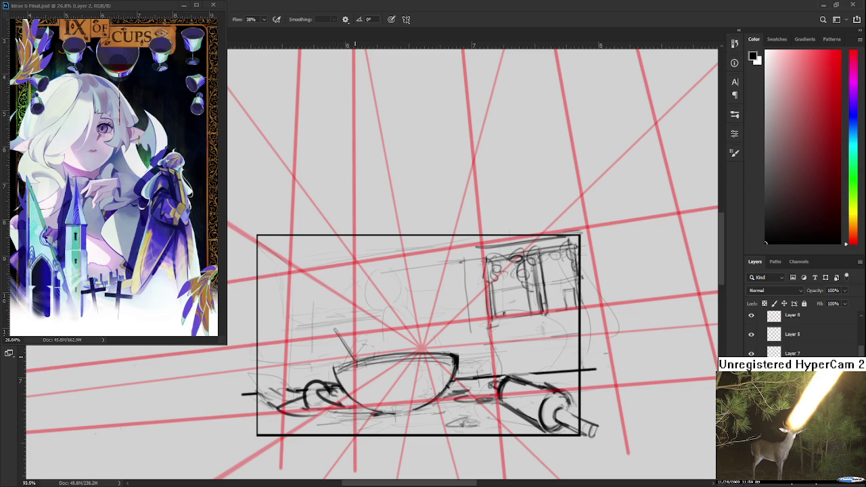
{"action": "left_click_drag", "start_coordinate": [354, 358], "coordinate": [333, 329]}
{"action": "scroll", "coordinate": [365, 362], "scroll_direction": "down", "scroll_amount": 3}
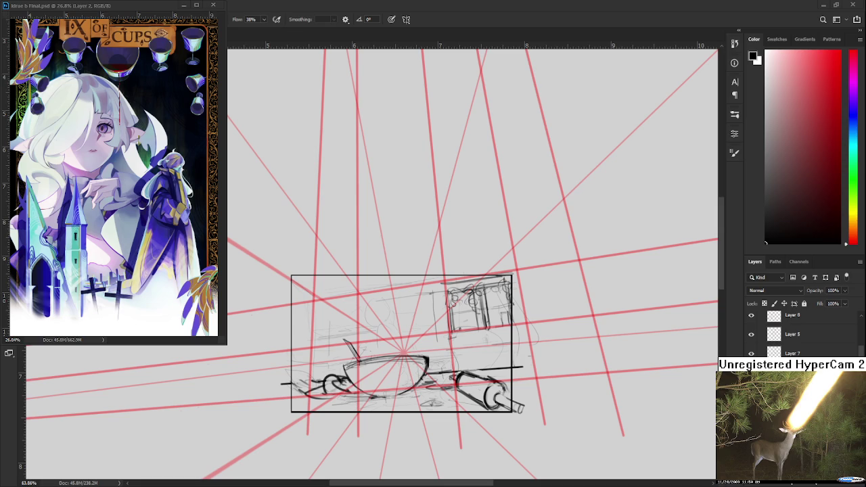
{"action": "scroll", "coordinate": [406, 383], "scroll_direction": "up", "scroll_amount": 2}
{"action": "left_click_drag", "start_coordinate": [373, 296], "coordinate": [398, 295]}
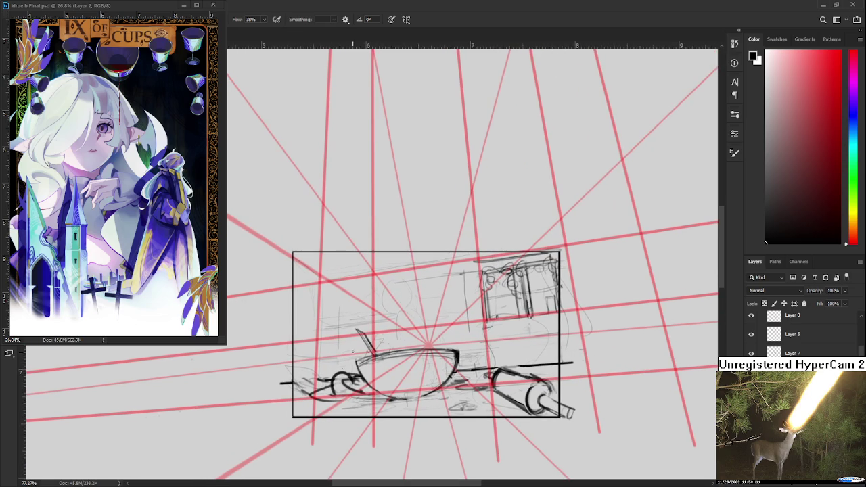
{"action": "mouse_move", "coordinate": [318, 370]}
{"action": "left_mouse_down"}
{"action": "mouse_move", "coordinate": [306, 370]}
{"action": "mouse_move", "coordinate": [353, 343]}
{"action": "left_mouse_up"}
Draw the plank's straight edges above the bowl and close its left end
{"action": "key", "text": "ctrl+z"}
{"action": "left_click_drag", "start_coordinate": [300, 352], "coordinate": [370, 341]}
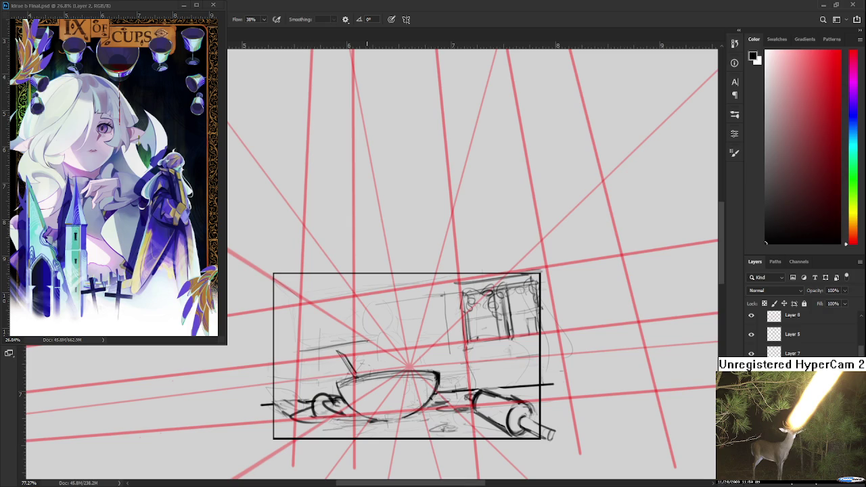
{"action": "mouse_move", "coordinate": [301, 350]}
{"action": "left_mouse_down"}
{"action": "mouse_move", "coordinate": [315, 358]}
{"action": "mouse_move", "coordinate": [357, 334]}
{"action": "mouse_move", "coordinate": [349, 333]}
{"action": "mouse_move", "coordinate": [366, 338]}
{"action": "left_mouse_up"}
{"action": "key", "text": "ctrl+z"}
{"action": "key", "text": "ctrl+z"}
{"action": "left_click_drag", "start_coordinate": [288, 348], "coordinate": [304, 343]}
Tidy the plank's lines, erasing its top-left stroke and redrawing the top edge darker
{"action": "mouse_move", "coordinate": [289, 334]}
{"action": "left_mouse_down"}
{"action": "mouse_move", "coordinate": [296, 313]}
{"action": "mouse_move", "coordinate": [365, 313]}
{"action": "left_mouse_up"}
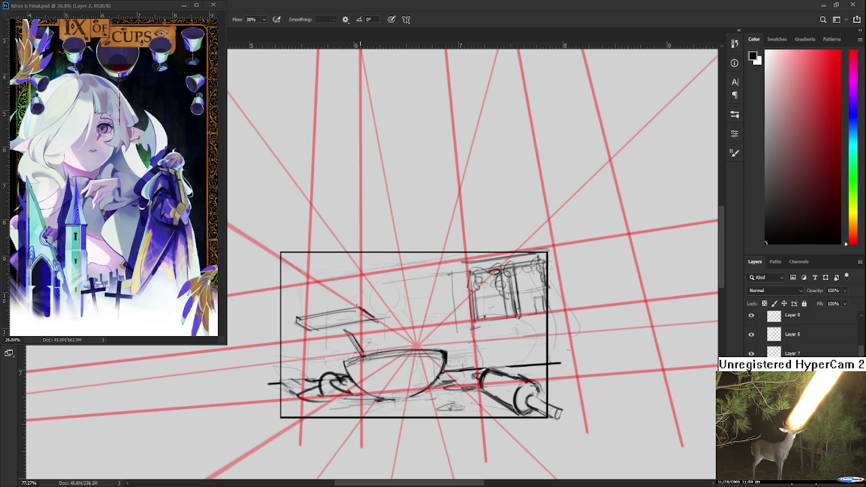
{"action": "left_click_drag", "start_coordinate": [363, 310], "coordinate": [364, 312]}
{"action": "left_click_drag", "start_coordinate": [345, 312], "coordinate": [308, 317]}
{"action": "mouse_move", "coordinate": [298, 316]}
{"action": "left_mouse_down"}
{"action": "mouse_move", "coordinate": [350, 308]}
{"action": "mouse_move", "coordinate": [375, 318]}
{"action": "left_mouse_up"}
{"action": "key", "text": "e"}
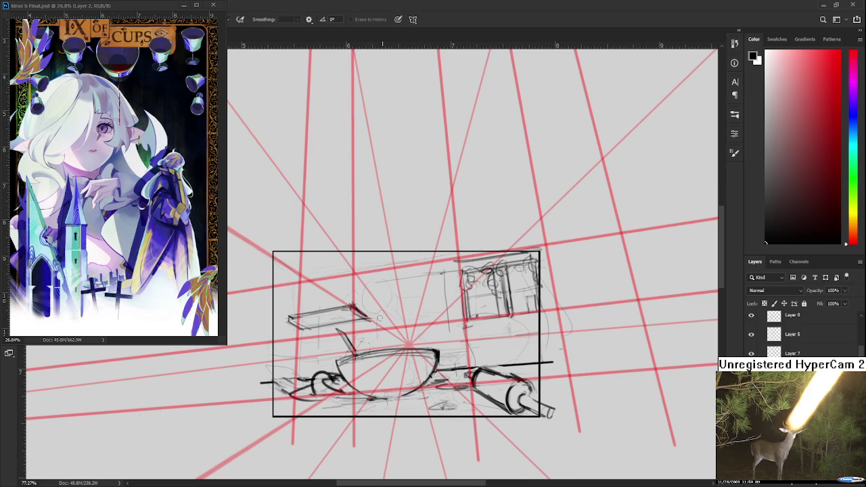
{"action": "scroll", "coordinate": [354, 310], "scroll_direction": "down", "scroll_amount": 1}
Freehand-select the plank sketch, reshape it slightly with Free Transform, then deselect
{"action": "scroll", "coordinate": [353, 305], "scroll_direction": "down", "scroll_amount": 1}
{"action": "scroll", "coordinate": [352, 298], "scroll_direction": "up", "scroll_amount": 2}
{"action": "scroll", "coordinate": [352, 293], "scroll_direction": "up", "scroll_amount": 1}
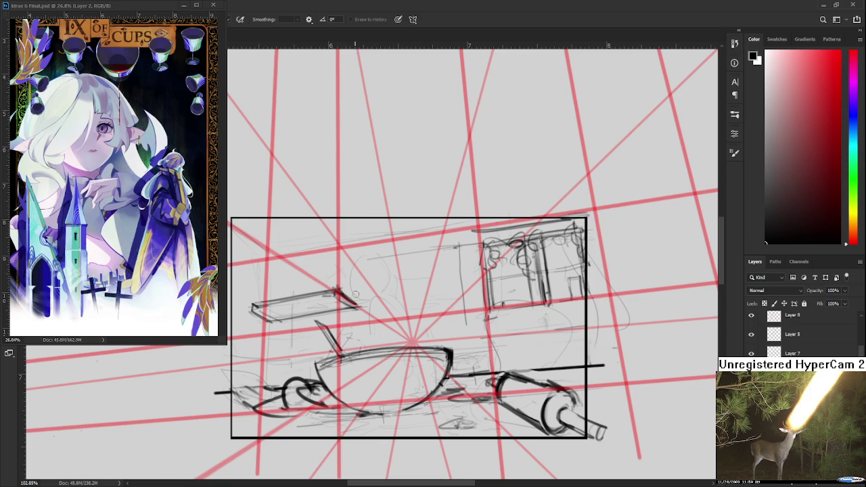
{"action": "key", "text": "h"}
{"action": "mouse_move", "coordinate": [343, 319]}
{"action": "left_mouse_down"}
{"action": "mouse_move", "coordinate": [398, 322]}
{"action": "mouse_move", "coordinate": [395, 306]}
{"action": "left_mouse_up"}
{"action": "key", "text": "ctrl+t"}
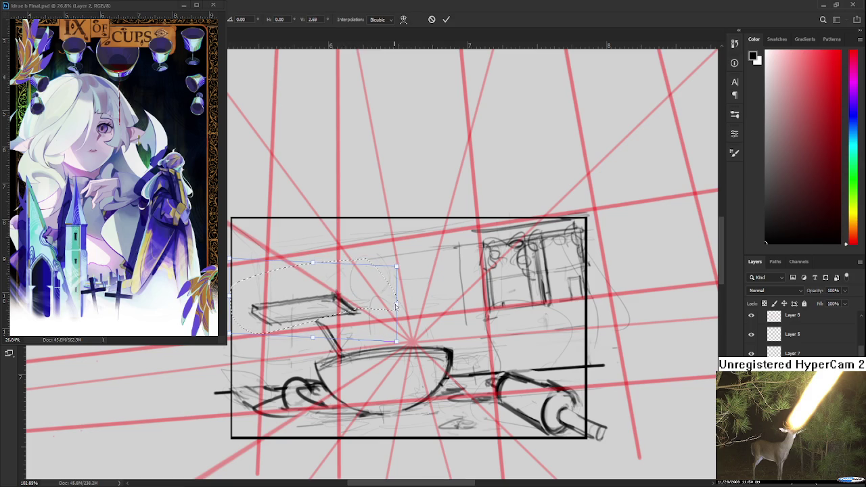
{"action": "key", "text": "Return"}
{"action": "key", "text": "ctrl+d"}
Add a short upright stroke at the plank's left end and redraw its bottom edge
{"action": "scroll", "coordinate": [362, 305], "scroll_direction": "down", "scroll_amount": 3}
{"action": "scroll", "coordinate": [362, 304], "scroll_direction": "down", "scroll_amount": 2}
{"action": "scroll", "coordinate": [362, 304], "scroll_direction": "up", "scroll_amount": 2}
{"action": "scroll", "coordinate": [363, 305], "scroll_direction": "up", "scroll_amount": 2}
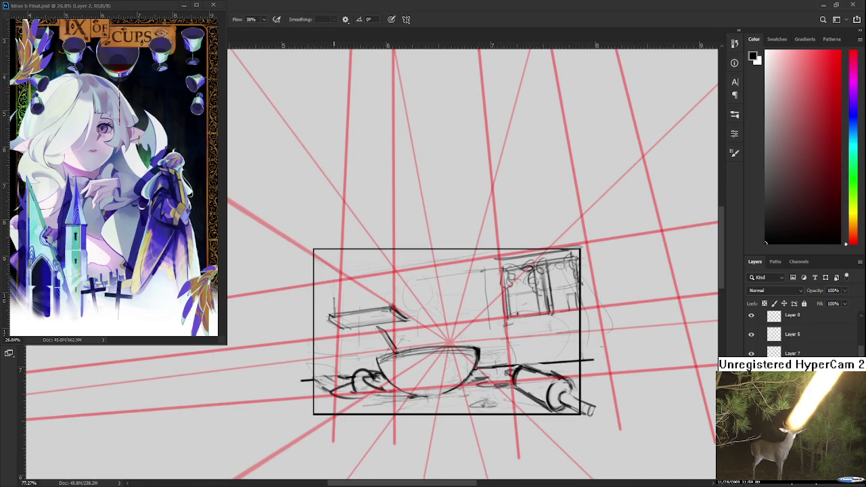
{"action": "mouse_move", "coordinate": [331, 300]}
{"action": "left_mouse_down"}
{"action": "mouse_move", "coordinate": [330, 316]}
{"action": "mouse_move", "coordinate": [342, 305]}
{"action": "left_mouse_up"}
{"action": "scroll", "coordinate": [399, 262], "scroll_direction": "down", "scroll_amount": 3}
{"action": "scroll", "coordinate": [477, 279], "scroll_direction": "up", "scroll_amount": 3}
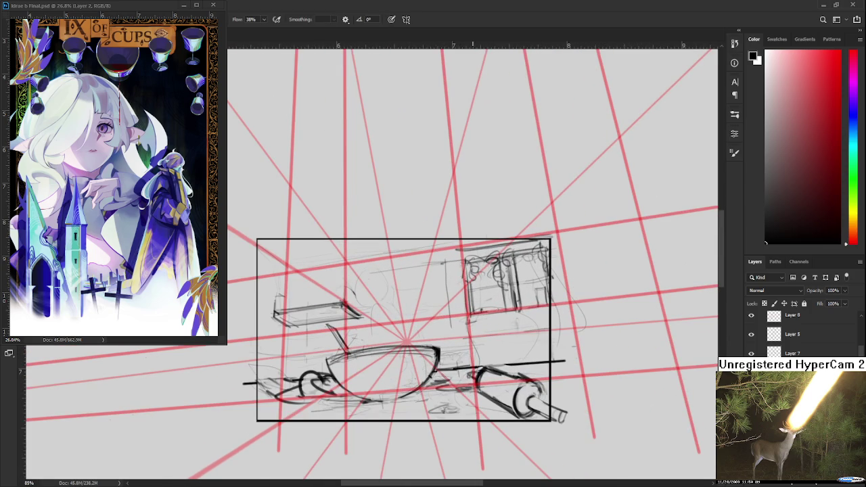
{"action": "key", "text": "ctrl+z"}
{"action": "left_click_drag", "start_coordinate": [548, 302], "coordinate": [471, 319]}
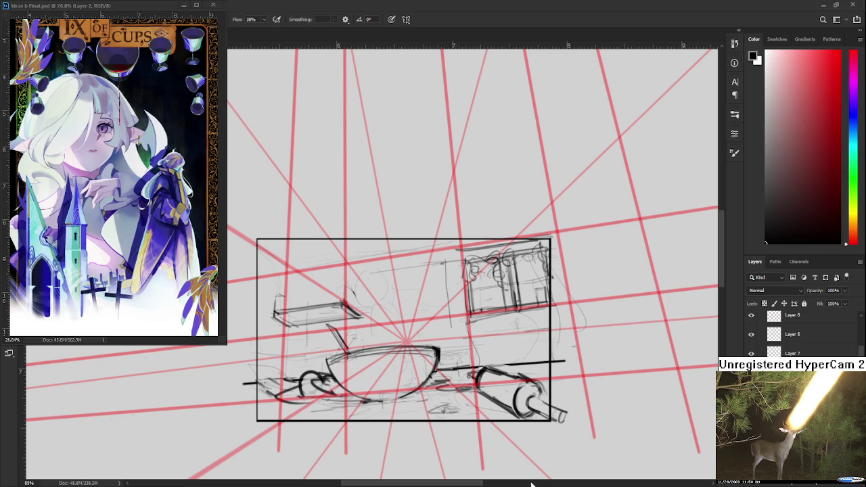
{"action": "scroll", "coordinate": [473, 401], "scroll_direction": "down", "scroll_amount": 3}
{"action": "scroll", "coordinate": [407, 305], "scroll_direction": "up", "scroll_amount": 4}
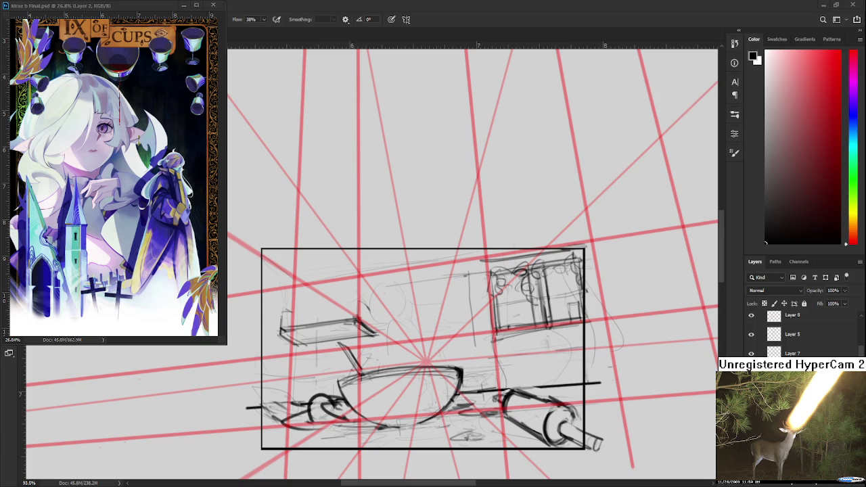
Draw curves, hatching and an upright corner stroke on top of the plank
{"action": "scroll", "coordinate": [352, 323], "scroll_direction": "up", "scroll_amount": 2}
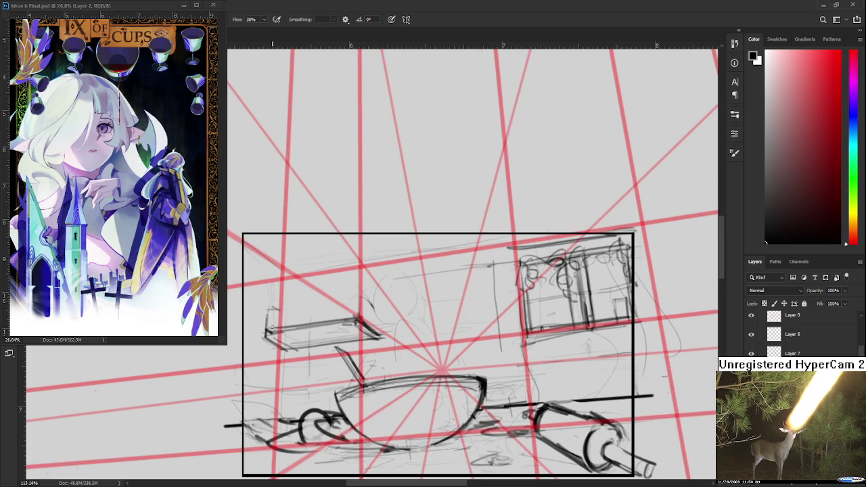
{"action": "mouse_move", "coordinate": [274, 312]}
{"action": "left_mouse_down"}
{"action": "mouse_move", "coordinate": [272, 330]}
{"action": "mouse_move", "coordinate": [297, 307]}
{"action": "mouse_move", "coordinate": [311, 312]}
{"action": "mouse_move", "coordinate": [275, 318]}
{"action": "left_mouse_up"}
{"action": "mouse_move", "coordinate": [349, 316]}
{"action": "left_mouse_down"}
{"action": "mouse_move", "coordinate": [315, 320]}
{"action": "mouse_move", "coordinate": [347, 322]}
{"action": "mouse_move", "coordinate": [354, 306]}
{"action": "mouse_move", "coordinate": [353, 318]}
{"action": "left_mouse_up"}
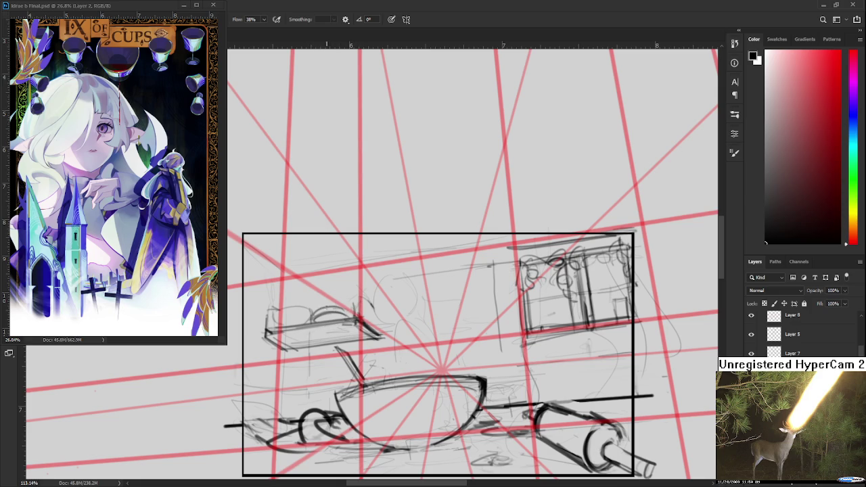
{"action": "left_click_drag", "start_coordinate": [313, 294], "coordinate": [303, 307]}
{"action": "mouse_move", "coordinate": [362, 299]}
{"action": "left_mouse_down"}
{"action": "mouse_move", "coordinate": [359, 318]}
{"action": "mouse_move", "coordinate": [377, 312]}
{"action": "mouse_move", "coordinate": [379, 338]}
{"action": "left_mouse_up"}
{"action": "scroll", "coordinate": [382, 325], "scroll_direction": "down", "scroll_amount": 2}
{"action": "scroll", "coordinate": [386, 325], "scroll_direction": "down", "scroll_amount": 2}
{"action": "scroll", "coordinate": [388, 328], "scroll_direction": "up", "scroll_amount": 2}
{"action": "left_click_drag", "start_coordinate": [388, 327], "coordinate": [347, 316]}
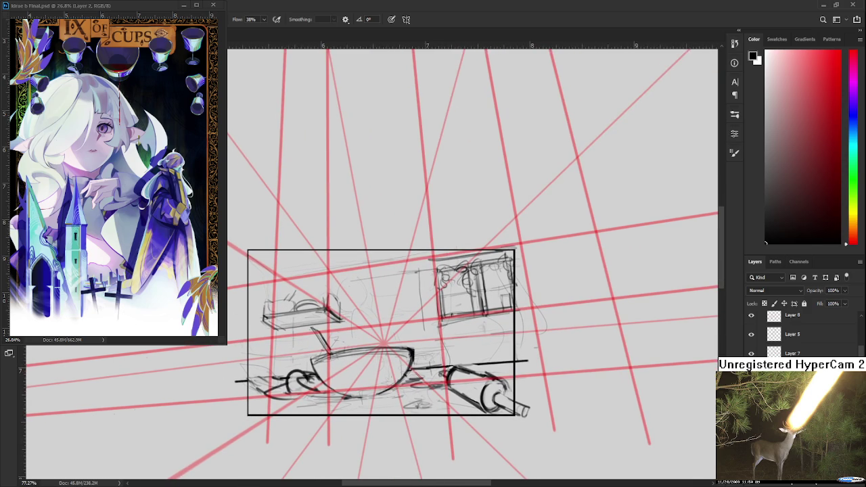
{"action": "scroll", "coordinate": [428, 369], "scroll_direction": "down", "scroll_amount": 1}
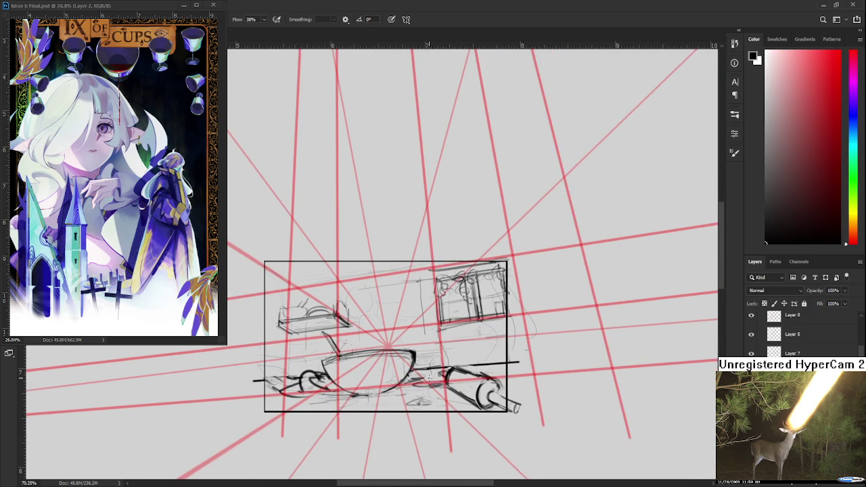
{"action": "scroll", "coordinate": [428, 365], "scroll_direction": "down", "scroll_amount": 1}
Redraw the cabinet's bottom edge darker, alternating between brush and eraser
{"action": "key", "text": "e"}
{"action": "key", "text": "b"}
{"action": "mouse_move", "coordinate": [476, 323]}
{"action": "left_mouse_down"}
{"action": "mouse_move", "coordinate": [441, 328]}
{"action": "mouse_move", "coordinate": [493, 323]}
{"action": "mouse_move", "coordinate": [431, 330]}
{"action": "left_mouse_up"}
{"action": "key", "text": "e"}
{"action": "key", "text": "b"}
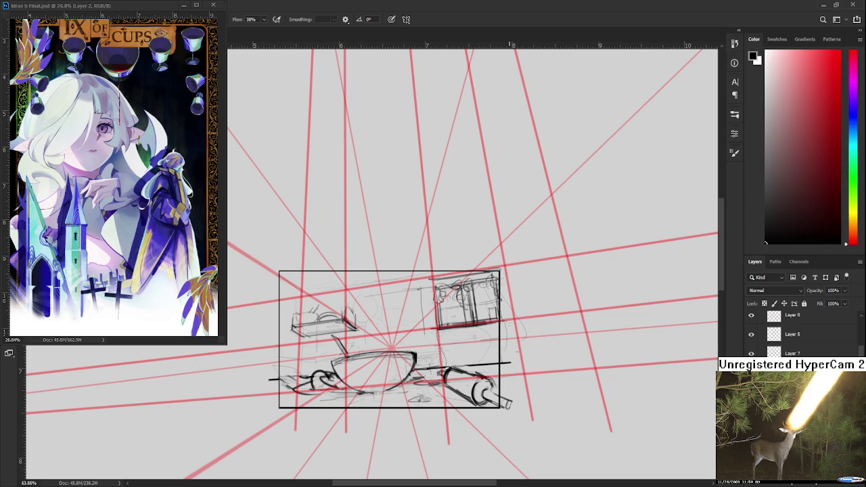
{"action": "scroll", "coordinate": [486, 329], "scroll_direction": "down", "scroll_amount": 1}
{"action": "scroll", "coordinate": [486, 329], "scroll_direction": "down", "scroll_amount": 1}
{"action": "scroll", "coordinate": [481, 311], "scroll_direction": "up", "scroll_amount": 2}
{"action": "scroll", "coordinate": [477, 304], "scroll_direction": "up", "scroll_amount": 1}
{"action": "scroll", "coordinate": [477, 303], "scroll_direction": "up", "scroll_amount": 1}
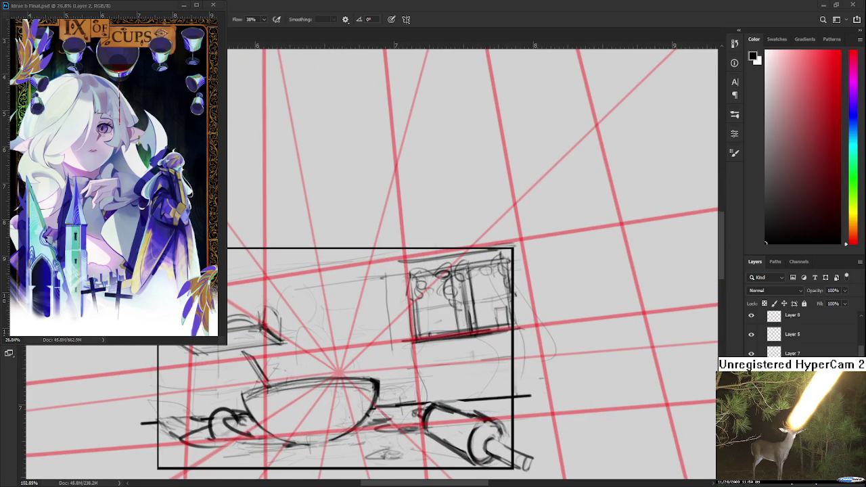
Sketch a tall curved form with upright strokes beneath the cabinet
{"action": "left_click_drag", "start_coordinate": [398, 330], "coordinate": [480, 318]}
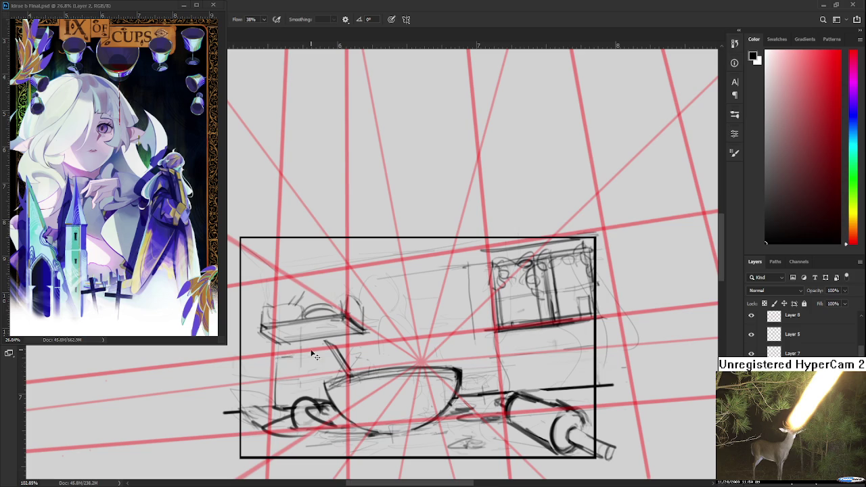
{"action": "scroll", "coordinate": [319, 351], "scroll_direction": "down", "scroll_amount": 2}
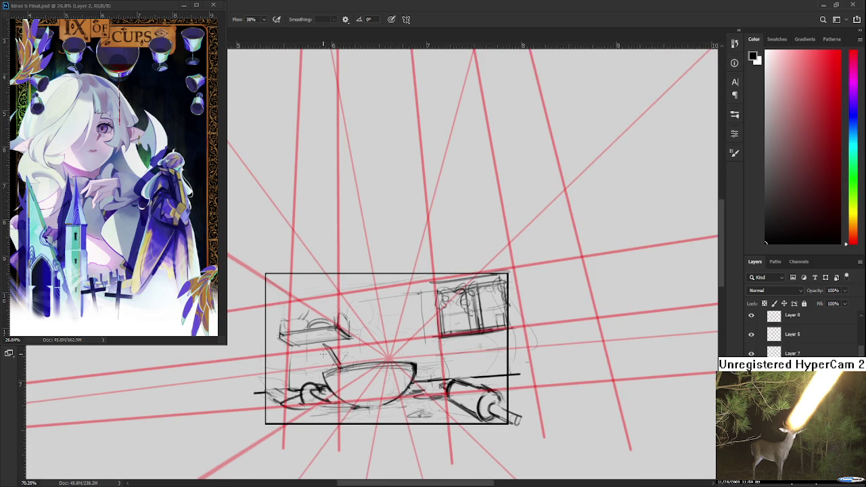
{"action": "left_click_drag", "start_coordinate": [345, 376], "coordinate": [349, 341]}
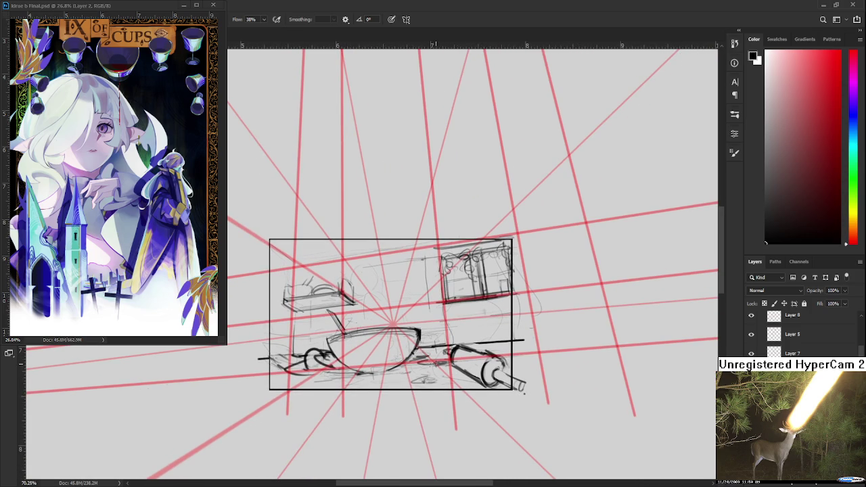
{"action": "scroll", "coordinate": [427, 358], "scroll_direction": "up", "scroll_amount": 2}
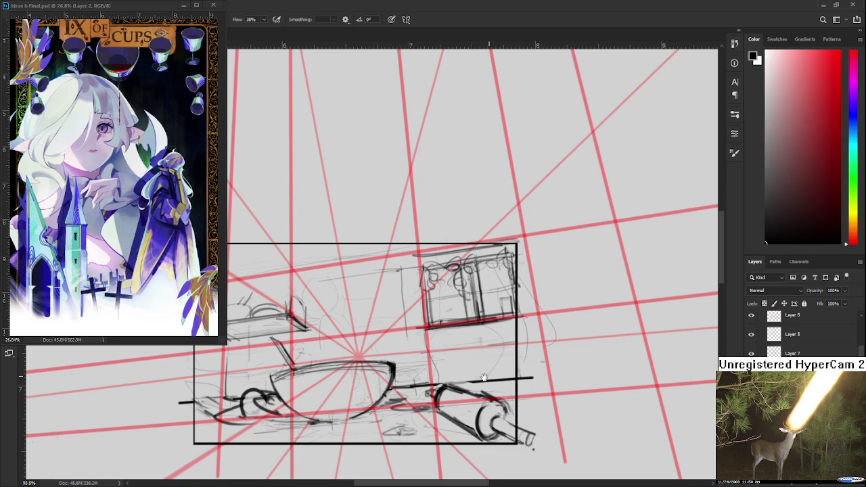
{"action": "left_click_drag", "start_coordinate": [538, 352], "coordinate": [447, 370]}
{"action": "mouse_move", "coordinate": [407, 415]}
{"action": "left_mouse_down"}
{"action": "mouse_move", "coordinate": [422, 362]}
{"action": "mouse_move", "coordinate": [434, 411]}
{"action": "left_mouse_up"}
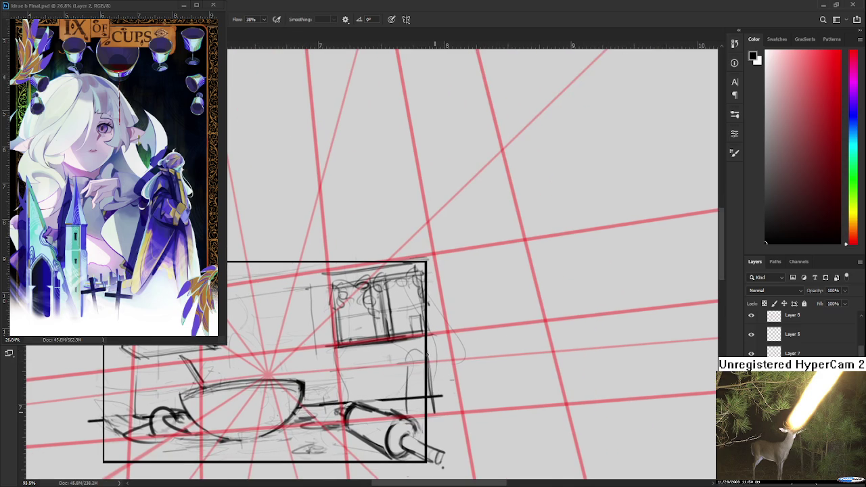
{"action": "key", "text": "ctrl+z"}
{"action": "left_click_drag", "start_coordinate": [383, 400], "coordinate": [385, 365]}
{"action": "mouse_move", "coordinate": [383, 399]}
{"action": "left_mouse_down"}
{"action": "mouse_move", "coordinate": [385, 371]}
{"action": "mouse_move", "coordinate": [425, 348]}
{"action": "left_mouse_up"}
{"action": "key", "text": "ctrl+z"}
Erase stray marks and reshape the bowl's right end with new curves
{"action": "key", "text": "e"}
{"action": "mouse_move", "coordinate": [324, 438]}
{"action": "left_mouse_down"}
{"action": "mouse_move", "coordinate": [305, 442]}
{"action": "mouse_move", "coordinate": [325, 440]}
{"action": "mouse_move", "coordinate": [332, 424]}
{"action": "mouse_move", "coordinate": [347, 437]}
{"action": "mouse_move", "coordinate": [312, 440]}
{"action": "mouse_move", "coordinate": [340, 440]}
{"action": "mouse_move", "coordinate": [338, 426]}
{"action": "left_mouse_up"}
{"action": "key", "text": "b"}
{"action": "key", "text": "e"}
{"action": "key", "text": "b"}
{"action": "key", "text": "e"}
{"action": "key", "text": "b"}
{"action": "mouse_move", "coordinate": [328, 374]}
{"action": "left_mouse_down"}
{"action": "mouse_move", "coordinate": [329, 405]}
{"action": "mouse_move", "coordinate": [337, 392]}
{"action": "mouse_move", "coordinate": [323, 387]}
{"action": "left_mouse_up"}
{"action": "key", "text": "ctrl+z"}
{"action": "key", "text": "ctrl+z"}
{"action": "mouse_move", "coordinate": [323, 370]}
{"action": "left_mouse_down"}
{"action": "mouse_move", "coordinate": [332, 383]}
{"action": "mouse_move", "coordinate": [315, 400]}
{"action": "mouse_move", "coordinate": [335, 424]}
{"action": "mouse_move", "coordinate": [344, 419]}
{"action": "left_mouse_up"}
{"action": "key", "text": "ctrl+z"}
{"action": "left_click_drag", "start_coordinate": [344, 366], "coordinate": [349, 370]}
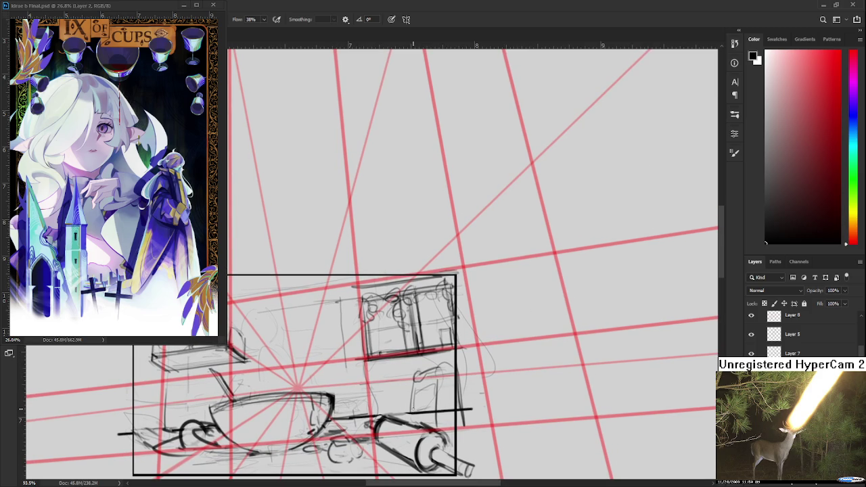
Add clean short vertical edge lines near the roller's end and cabinet's side
{"action": "scroll", "coordinate": [409, 408], "scroll_direction": "down", "scroll_amount": 1}
{"action": "scroll", "coordinate": [408, 409], "scroll_direction": "down", "scroll_amount": 1}
{"action": "scroll", "coordinate": [408, 410], "scroll_direction": "down", "scroll_amount": 1}
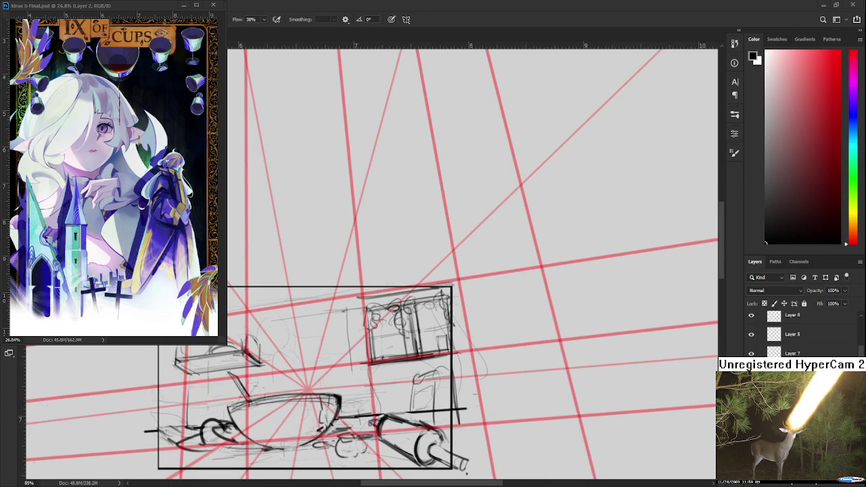
{"action": "scroll", "coordinate": [463, 411], "scroll_direction": "up", "scroll_amount": 3}
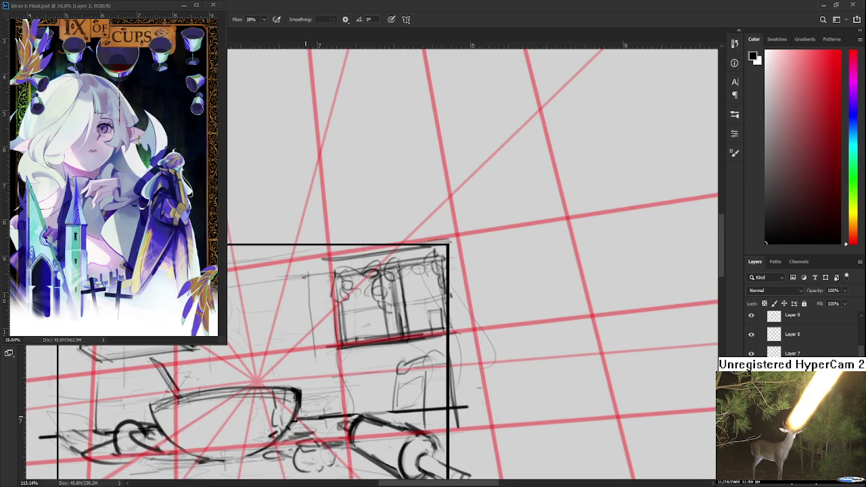
{"action": "left_click_drag", "start_coordinate": [371, 376], "coordinate": [376, 384]}
{"action": "left_click_drag", "start_coordinate": [317, 407], "coordinate": [293, 400]}
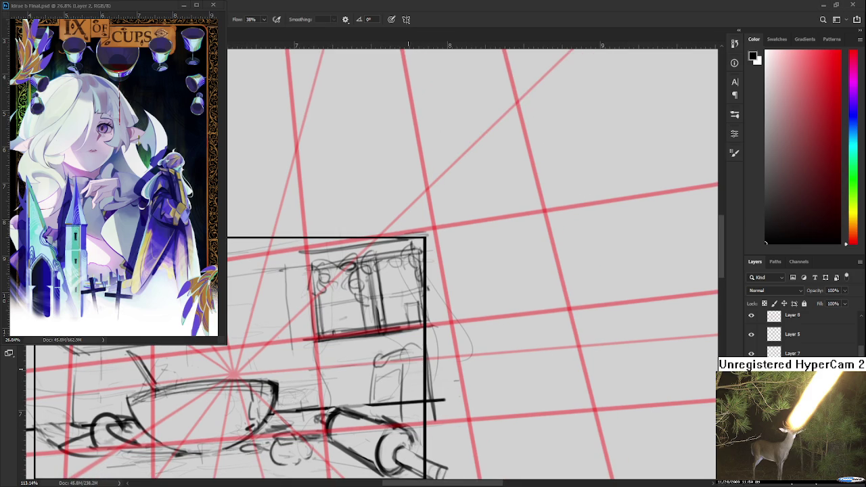
{"action": "left_click_drag", "start_coordinate": [374, 347], "coordinate": [376, 364]}
{"action": "key", "text": "ctrl+z"}
{"action": "mouse_move", "coordinate": [366, 349]}
{"action": "left_mouse_down"}
{"action": "mouse_move", "coordinate": [365, 367]}
{"action": "mouse_move", "coordinate": [374, 345]}
{"action": "mouse_move", "coordinate": [368, 371]}
{"action": "mouse_move", "coordinate": [363, 361]}
{"action": "mouse_move", "coordinate": [368, 379]}
{"action": "mouse_move", "coordinate": [377, 350]}
{"action": "left_mouse_up"}
Darken the roller's top edge and add faint lines under the cabinet's bottom edge
{"action": "mouse_move", "coordinate": [346, 394]}
{"action": "left_mouse_down"}
{"action": "mouse_move", "coordinate": [354, 352]}
{"action": "mouse_move", "coordinate": [381, 354]}
{"action": "left_mouse_up"}
{"action": "mouse_move", "coordinate": [332, 370]}
{"action": "left_mouse_down"}
{"action": "mouse_move", "coordinate": [375, 354]}
{"action": "mouse_move", "coordinate": [363, 356]}
{"action": "mouse_move", "coordinate": [371, 356]}
{"action": "mouse_move", "coordinate": [364, 334]}
{"action": "mouse_move", "coordinate": [327, 337]}
{"action": "mouse_move", "coordinate": [372, 334]}
{"action": "left_mouse_up"}
{"action": "left_click_drag", "start_coordinate": [324, 343], "coordinate": [434, 327]}
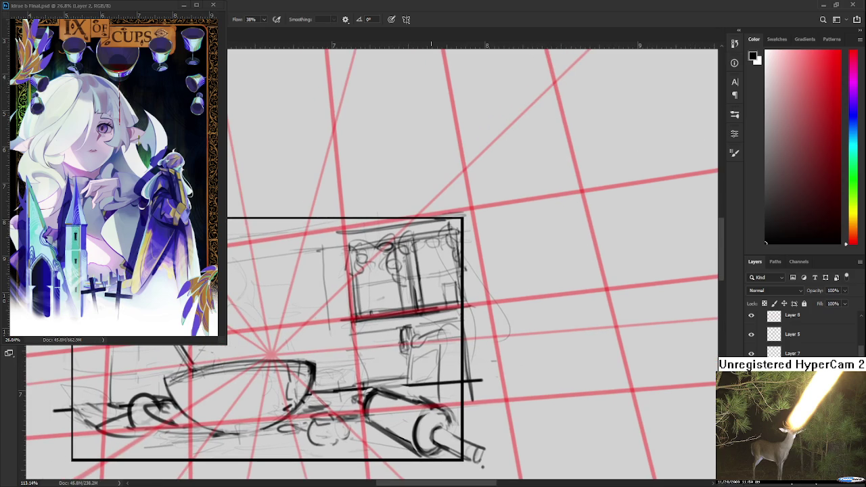
{"action": "scroll", "coordinate": [419, 333], "scroll_direction": "down", "scroll_amount": 2}
{"action": "scroll", "coordinate": [413, 338], "scroll_direction": "down", "scroll_amount": 2}
{"action": "left_click_drag", "start_coordinate": [412, 338], "coordinate": [445, 340]}
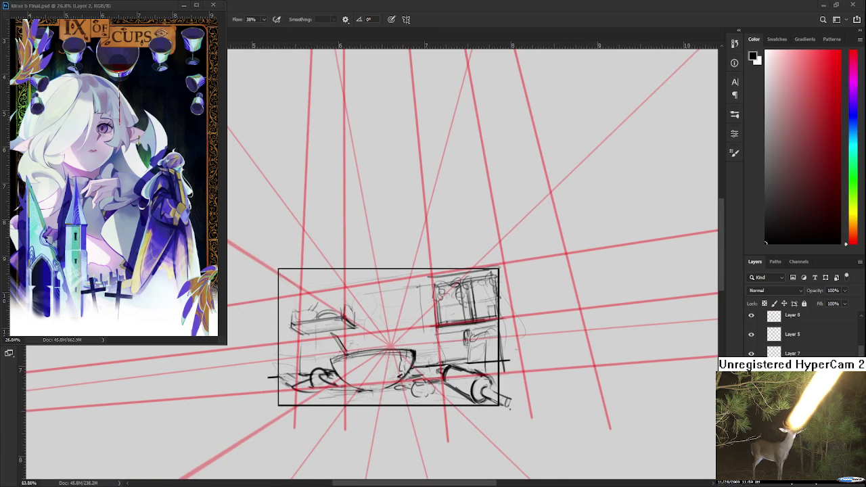
{"action": "scroll", "coordinate": [336, 355], "scroll_direction": "up", "scroll_amount": 1}
{"action": "scroll", "coordinate": [336, 355], "scroll_direction": "up", "scroll_amount": 1}
Start the lower-left box with vertical and top edge strokes, redoing bad attempts
{"action": "left_click_drag", "start_coordinate": [283, 343], "coordinate": [280, 383]}
{"action": "key", "text": "ctrl+z"}
{"action": "mouse_move", "coordinate": [283, 348]}
{"action": "left_mouse_down"}
{"action": "mouse_move", "coordinate": [280, 385]}
{"action": "mouse_move", "coordinate": [318, 345]}
{"action": "mouse_move", "coordinate": [333, 344]}
{"action": "left_mouse_up"}
{"action": "key", "text": "ctrl+z"}
{"action": "key", "text": "ctrl+z"}
{"action": "key", "text": "ctrl+z"}
{"action": "key", "text": "ctrl+z"}
{"action": "left_click_drag", "start_coordinate": [266, 344], "coordinate": [264, 382]}
{"action": "key", "text": "ctrl+z"}
{"action": "mouse_move", "coordinate": [261, 348]}
{"action": "left_mouse_down"}
{"action": "mouse_move", "coordinate": [265, 384]}
{"action": "mouse_move", "coordinate": [319, 333]}
{"action": "mouse_move", "coordinate": [331, 336]}
{"action": "left_mouse_up"}
{"action": "key", "text": "ctrl+z"}
{"action": "key", "text": "ctrl+z"}
{"action": "key", "text": "ctrl+z"}
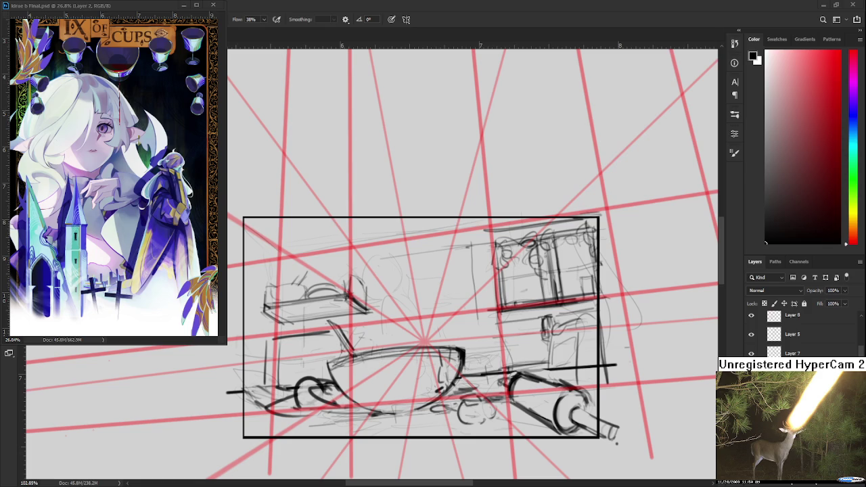
Thicken the bracket lines forming the lower-left box's top and left edges
{"action": "mouse_move", "coordinate": [318, 341]}
{"action": "left_mouse_down"}
{"action": "mouse_move", "coordinate": [327, 324]}
{"action": "mouse_move", "coordinate": [285, 366]}
{"action": "left_mouse_up"}
Reinforce the lower-left box's top and left edges and add inner lines
{"action": "left_click_drag", "start_coordinate": [283, 327], "coordinate": [312, 325]}
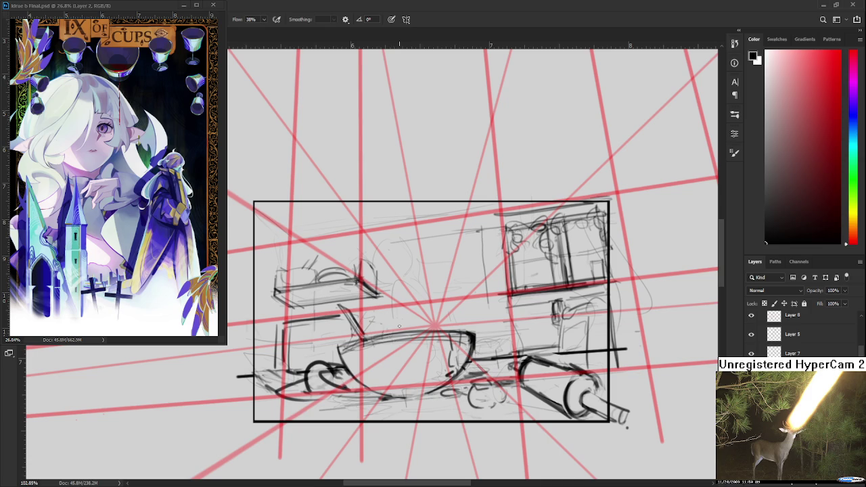
{"action": "left_click_drag", "start_coordinate": [399, 327], "coordinate": [357, 328]}
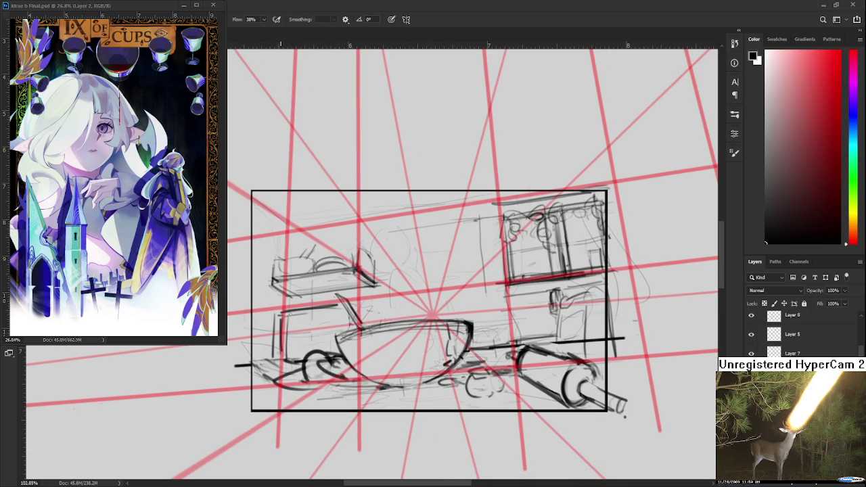
{"action": "left_click_drag", "start_coordinate": [281, 313], "coordinate": [349, 306]}
{"action": "mouse_move", "coordinate": [283, 338]}
{"action": "left_mouse_down"}
{"action": "mouse_move", "coordinate": [337, 334]}
{"action": "mouse_move", "coordinate": [284, 344]}
{"action": "left_mouse_up"}
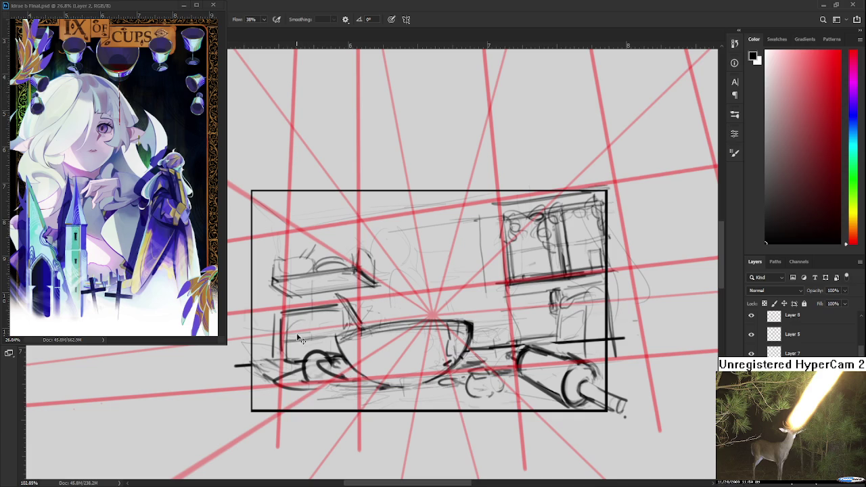
{"action": "mouse_move", "coordinate": [288, 329]}
{"action": "left_mouse_down"}
{"action": "mouse_move", "coordinate": [333, 320]}
{"action": "mouse_move", "coordinate": [334, 334]}
{"action": "left_mouse_up"}
{"action": "left_click_drag", "start_coordinate": [286, 349], "coordinate": [336, 342]}
{"action": "left_click_drag", "start_coordinate": [278, 315], "coordinate": [281, 346]}
{"action": "scroll", "coordinate": [339, 312], "scroll_direction": "down", "scroll_amount": 1}
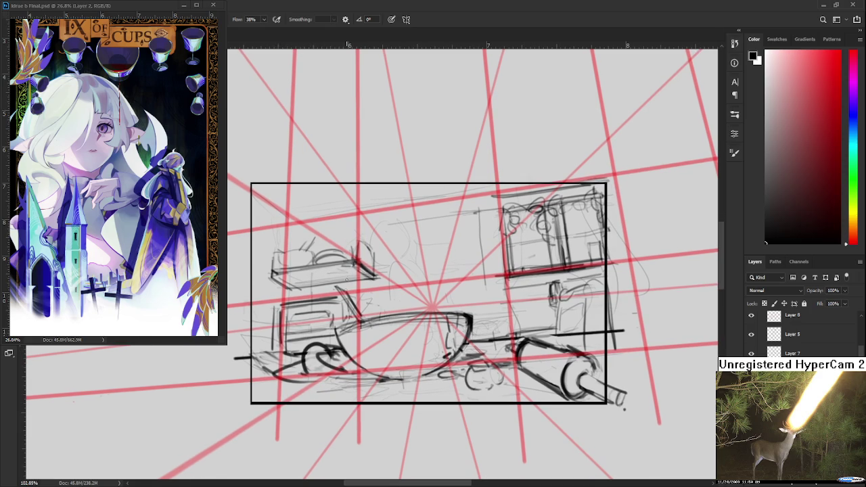
Nudge the lower-left box slightly left with Free Transform, comparing before and after
{"action": "key", "text": "l"}
{"action": "mouse_move", "coordinate": [291, 303]}
{"action": "left_mouse_down"}
{"action": "mouse_move", "coordinate": [339, 329]}
{"action": "mouse_move", "coordinate": [310, 341]}
{"action": "left_mouse_up"}
{"action": "key", "text": "ctrl+t"}
{"action": "key", "text": "Return"}
{"action": "key", "text": "ctrl+d"}
{"action": "key", "text": "b"}
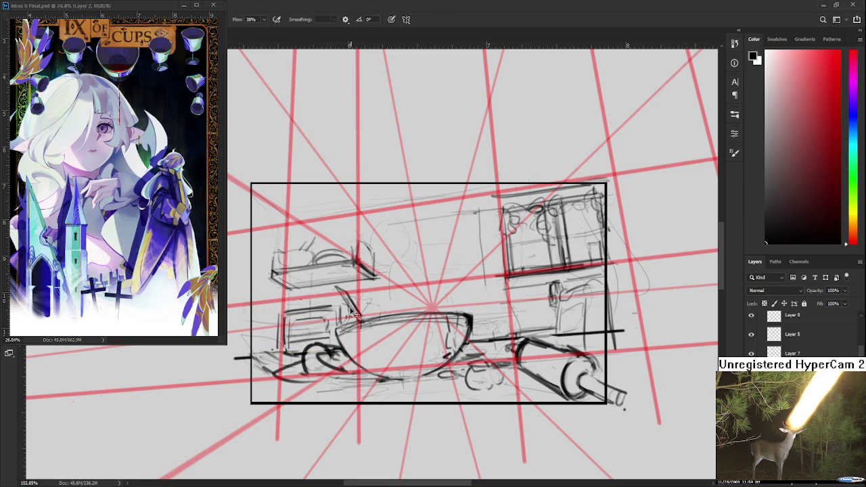
{"action": "key", "text": "ctrl+z"}
{"action": "key", "text": "ctrl+shift+z"}
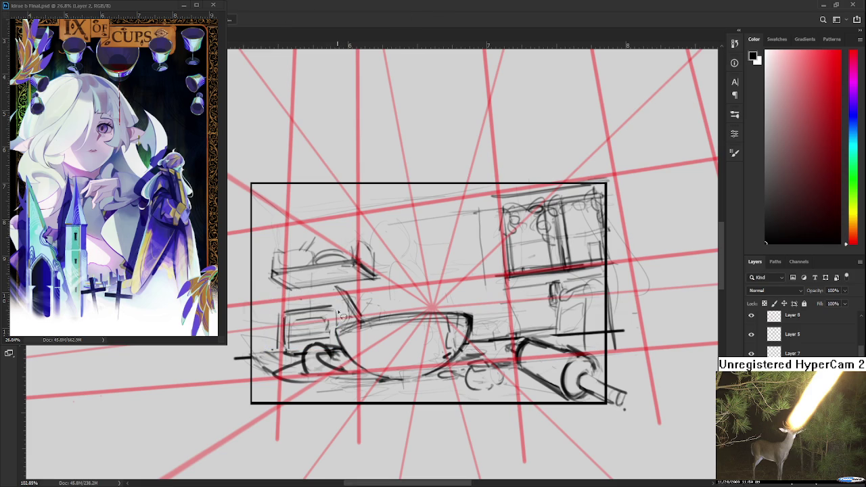
Add vertical strokes at the box's right edge and beside the bowl's left end
{"action": "left_click_drag", "start_coordinate": [336, 306], "coordinate": [337, 326]}
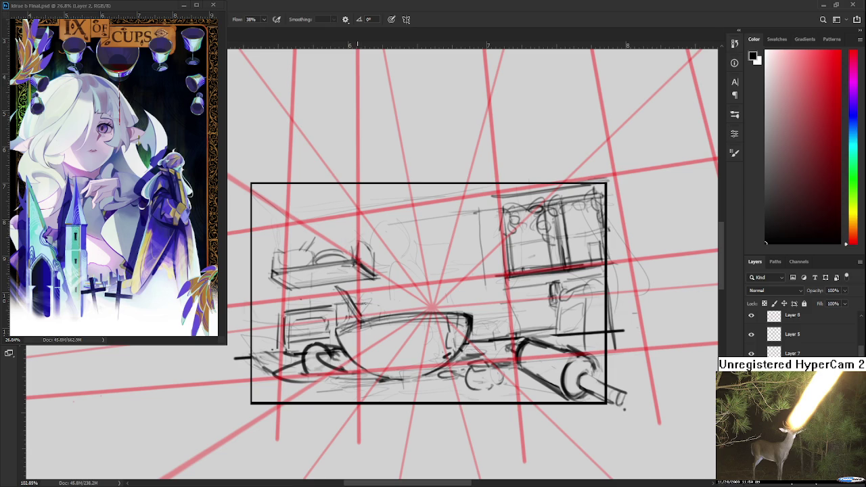
{"action": "mouse_move", "coordinate": [365, 302]}
{"action": "left_mouse_down"}
{"action": "mouse_move", "coordinate": [364, 319]}
{"action": "mouse_move", "coordinate": [378, 318]}
{"action": "left_mouse_up"}
{"action": "left_click_drag", "start_coordinate": [346, 308], "coordinate": [344, 320]}
{"action": "mouse_move", "coordinate": [278, 313]}
{"action": "left_mouse_down"}
{"action": "mouse_move", "coordinate": [297, 305]}
{"action": "mouse_move", "coordinate": [303, 318]}
{"action": "left_mouse_up"}
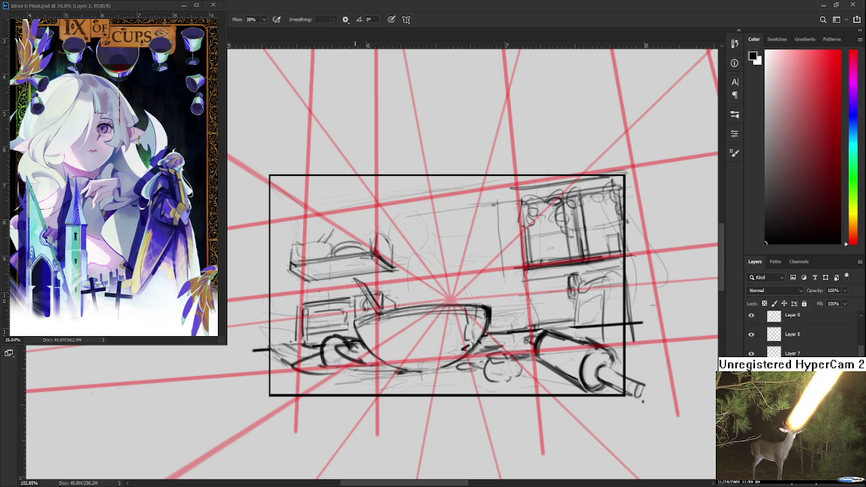
{"action": "left_click_drag", "start_coordinate": [352, 322], "coordinate": [351, 311]}
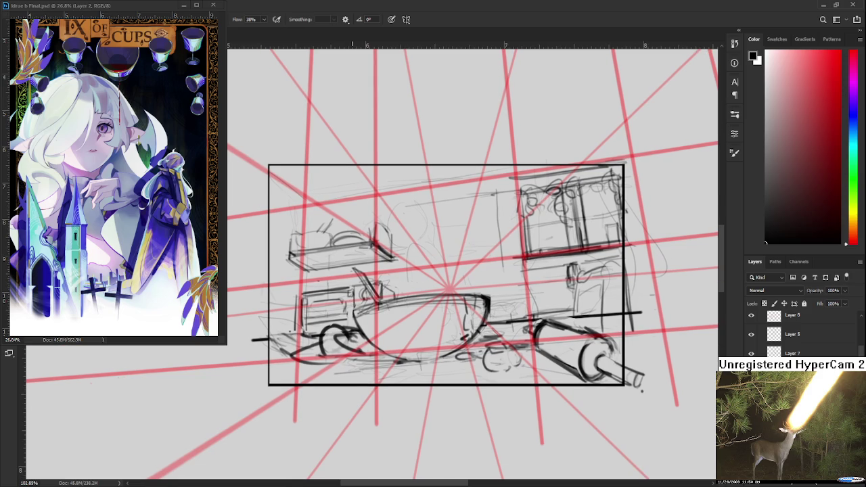
{"action": "left_click_drag", "start_coordinate": [308, 329], "coordinate": [299, 328]}
{"action": "left_click_drag", "start_coordinate": [366, 325], "coordinate": [352, 304]}
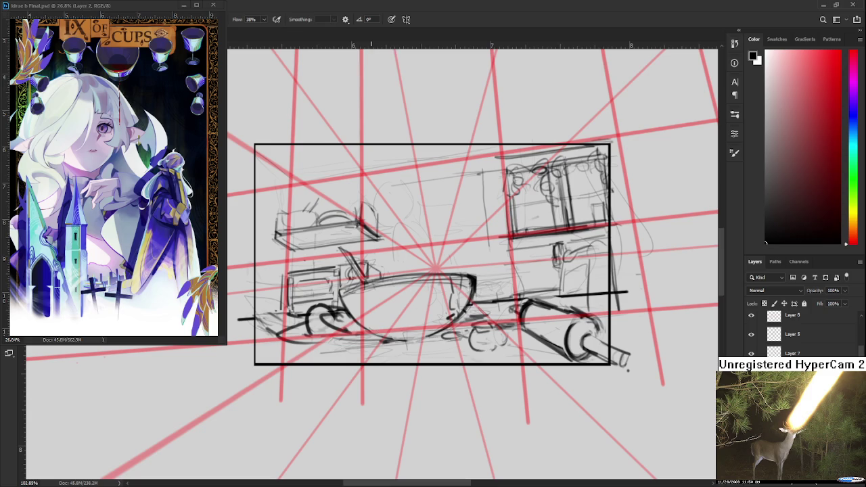
Darken the bottom curve of the bowl's hull
{"action": "left_click_drag", "start_coordinate": [369, 332], "coordinate": [437, 335]}
{"action": "left_click_drag", "start_coordinate": [406, 325], "coordinate": [400, 354]}
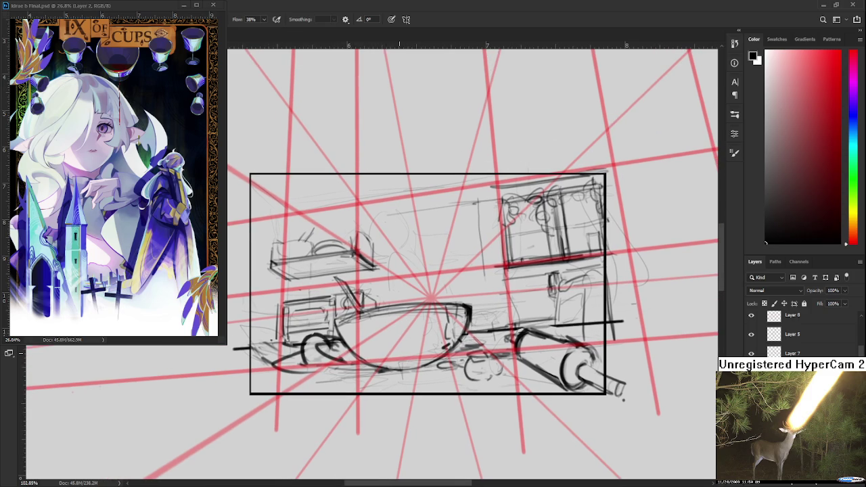
{"action": "left_click_drag", "start_coordinate": [316, 335], "coordinate": [298, 343]}
{"action": "key", "text": "e"}
{"action": "key", "text": "b"}
{"action": "scroll", "coordinate": [379, 371], "scroll_direction": "down", "scroll_amount": 2}
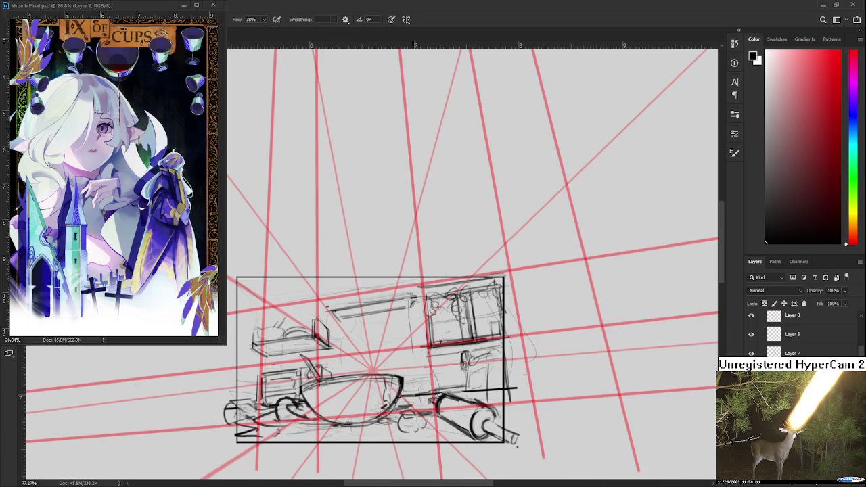
Skew the top shelf strokes upward to follow the perspective, then deselect
{"action": "key", "text": "l"}
{"action": "left_click_drag", "start_coordinate": [324, 319], "coordinate": [327, 325]}
{"action": "key", "text": "ctrl+t"}
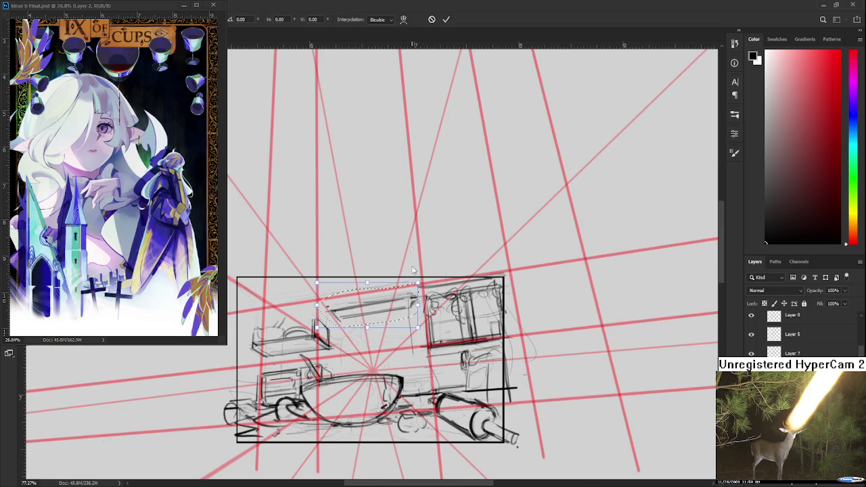
{"action": "mouse_move", "coordinate": [419, 307]}
{"action": "left_mouse_down"}
{"action": "mouse_move", "coordinate": [402, 303]}
{"action": "mouse_move", "coordinate": [421, 305]}
{"action": "left_mouse_up"}
{"action": "key", "text": "Return"}
{"action": "key", "text": "ctrl+d"}
{"action": "key", "text": "b"}
Add a short upright post at the shelf's end, redrawing it shorter
{"action": "mouse_move", "coordinate": [322, 291]}
{"action": "left_mouse_down"}
{"action": "mouse_move", "coordinate": [312, 307]}
{"action": "mouse_move", "coordinate": [313, 290]}
{"action": "left_mouse_up"}
{"action": "key", "text": "ctrl+z"}
{"action": "mouse_move", "coordinate": [314, 322]}
{"action": "left_mouse_down"}
{"action": "mouse_move", "coordinate": [314, 297]}
{"action": "mouse_move", "coordinate": [353, 296]}
{"action": "left_mouse_up"}
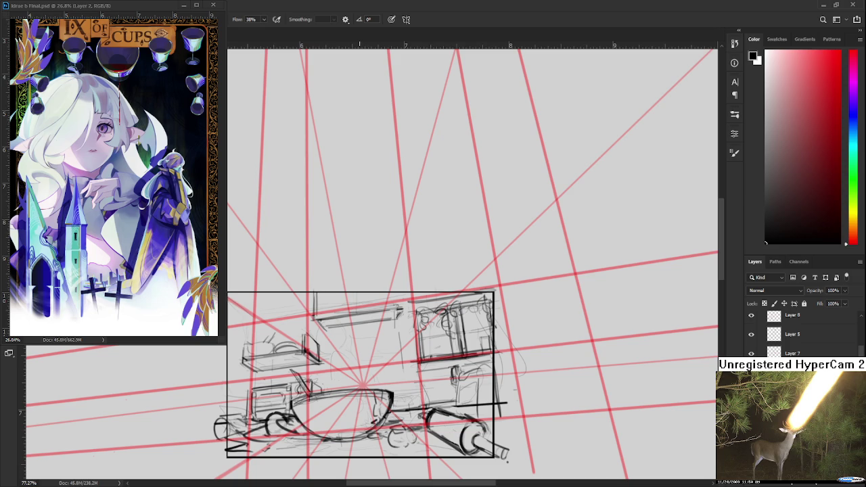
{"action": "mouse_move", "coordinate": [351, 296]}
{"action": "left_mouse_down"}
{"action": "mouse_move", "coordinate": [352, 313]}
{"action": "mouse_move", "coordinate": [396, 309]}
{"action": "left_mouse_up"}
Add another short post on the top shelf and erase stray strokes around it
{"action": "key", "text": "e"}
{"action": "key", "text": "b"}
{"action": "mouse_move", "coordinate": [322, 287]}
{"action": "left_mouse_down"}
{"action": "mouse_move", "coordinate": [323, 313]}
{"action": "mouse_move", "coordinate": [341, 321]}
{"action": "mouse_move", "coordinate": [341, 308]}
{"action": "mouse_move", "coordinate": [386, 305]}
{"action": "left_mouse_up"}
{"action": "key", "text": "ctrl+z"}
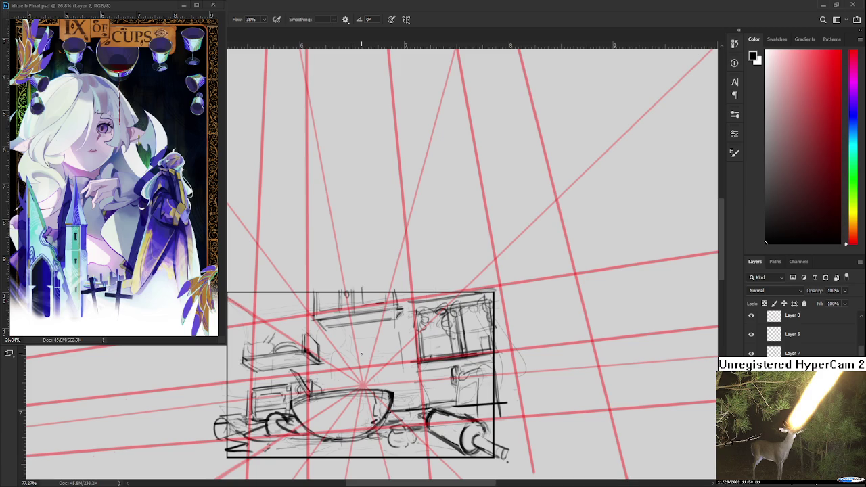
{"action": "left_click_drag", "start_coordinate": [362, 354], "coordinate": [383, 351]}
{"action": "key", "text": "e"}
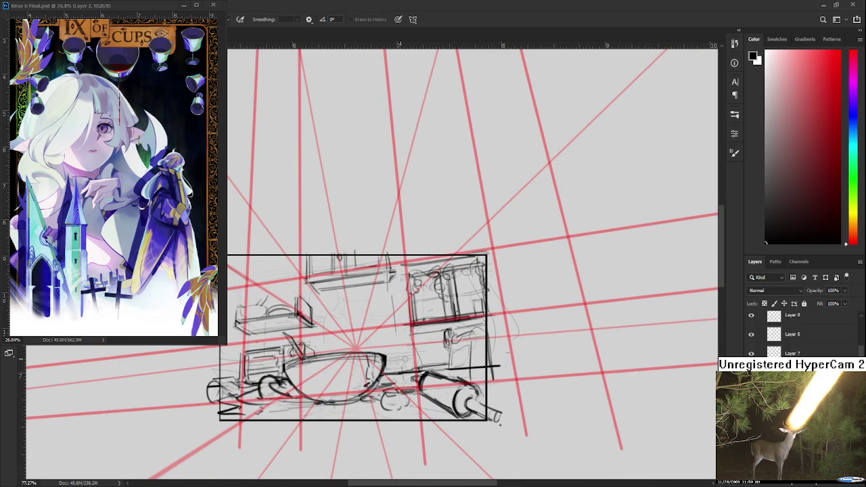
{"action": "left_click_drag", "start_coordinate": [403, 362], "coordinate": [427, 368]}
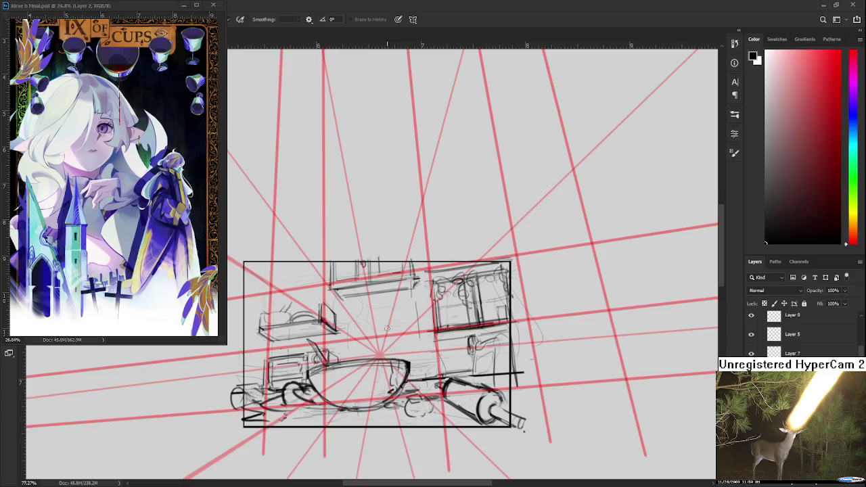
{"action": "left_click_drag", "start_coordinate": [390, 325], "coordinate": [424, 330]}
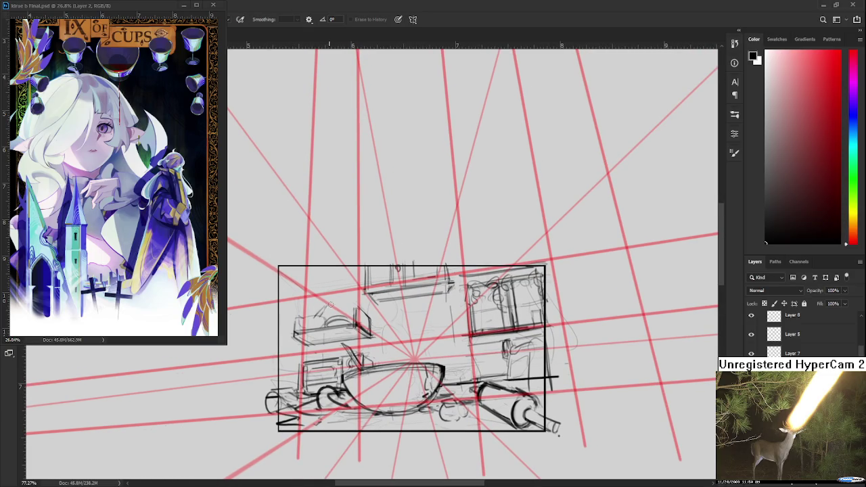
{"action": "key", "text": "b"}
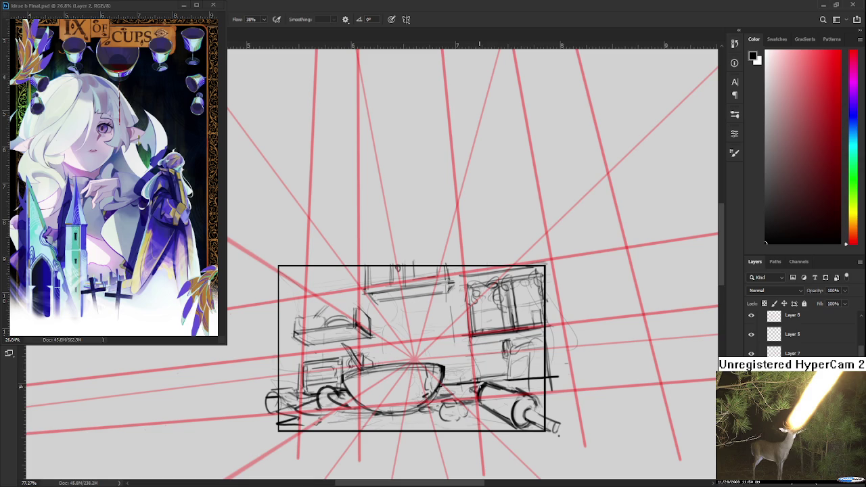
Reposition the view and add a small dark mark near the top shelf
{"action": "scroll", "coordinate": [478, 383], "scroll_direction": "up", "scroll_amount": 1}
{"action": "mouse_move", "coordinate": [416, 343]}
{"action": "left_mouse_down"}
{"action": "mouse_move", "coordinate": [378, 339]}
{"action": "mouse_move", "coordinate": [374, 351]}
{"action": "left_mouse_up"}
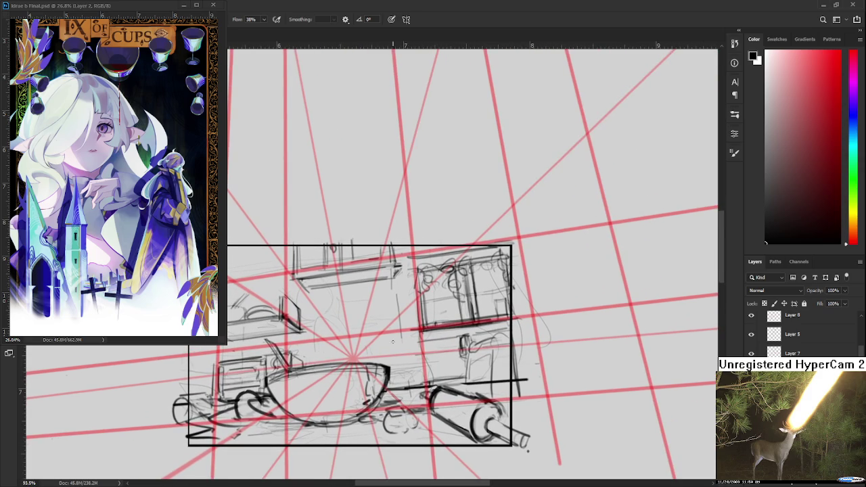
{"action": "scroll", "coordinate": [383, 325], "scroll_direction": "down", "scroll_amount": 1}
{"action": "scroll", "coordinate": [389, 309], "scroll_direction": "up", "scroll_amount": 2}
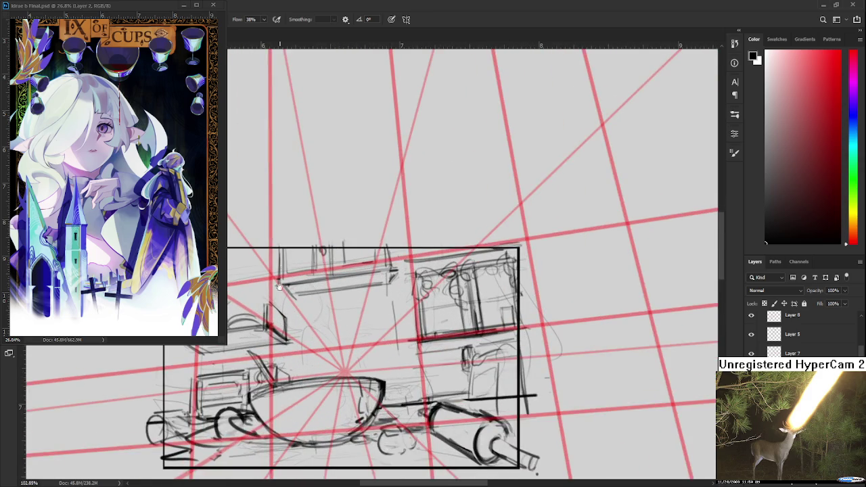
{"action": "scroll", "coordinate": [310, 354], "scroll_direction": "up", "scroll_amount": 3}
{"action": "key", "text": "e"}
{"action": "key", "text": "b"}
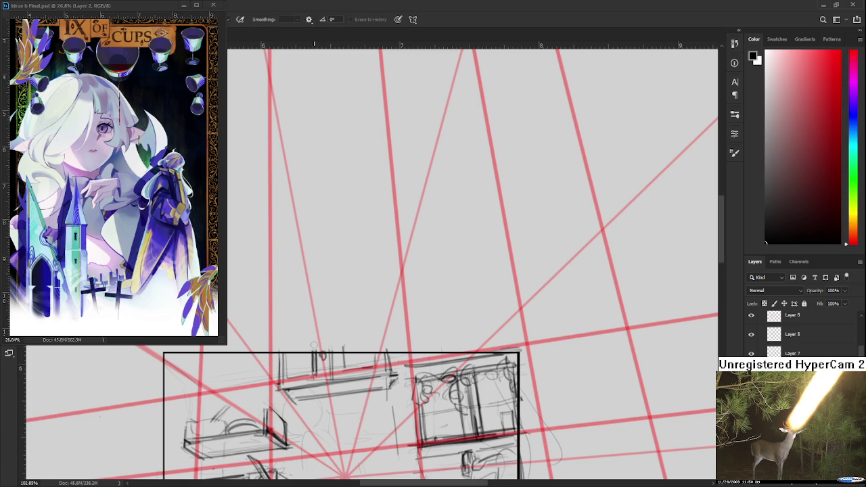
{"action": "mouse_move", "coordinate": [324, 359]}
{"action": "left_mouse_down"}
{"action": "mouse_move", "coordinate": [337, 375]}
{"action": "mouse_move", "coordinate": [350, 372]}
{"action": "left_mouse_up"}
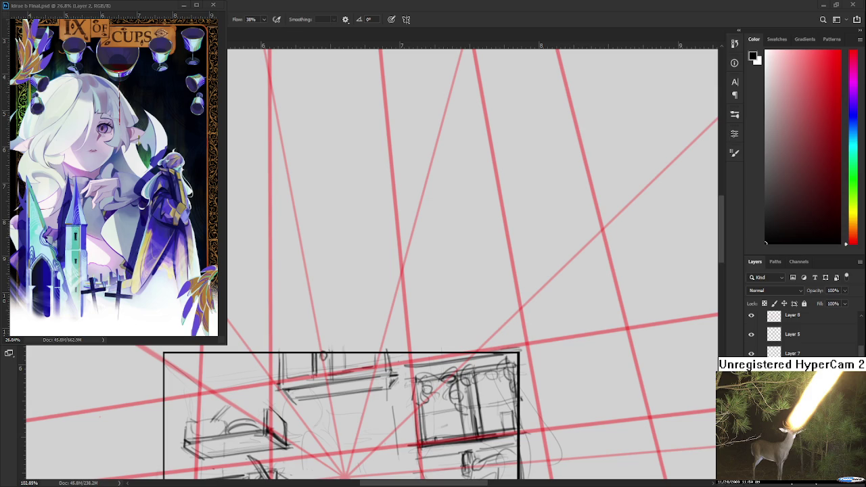
Draw short vertical strokes along the upper shelf
{"action": "left_click_drag", "start_coordinate": [278, 376], "coordinate": [306, 360]}
{"action": "key", "text": "e"}
{"action": "key", "text": "b"}
{"action": "key", "text": "e"}
{"action": "key", "text": "b"}
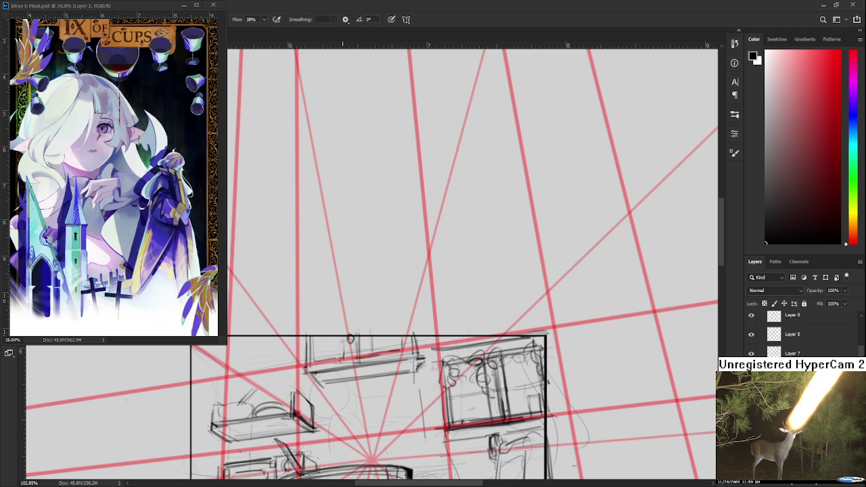
{"action": "mouse_move", "coordinate": [345, 342]}
{"action": "left_mouse_down"}
{"action": "mouse_move", "coordinate": [342, 361]}
{"action": "mouse_move", "coordinate": [398, 346]}
{"action": "left_mouse_up"}
{"action": "left_click_drag", "start_coordinate": [380, 348], "coordinate": [418, 334]}
Check the composition zoomed out, then draw vertical lines beside the middle shelf, undoing one stray stroke
{"action": "scroll", "coordinate": [426, 330], "scroll_direction": "down", "scroll_amount": 2}
{"action": "scroll", "coordinate": [437, 327], "scroll_direction": "down", "scroll_amount": 2}
{"action": "scroll", "coordinate": [447, 321], "scroll_direction": "down", "scroll_amount": 2}
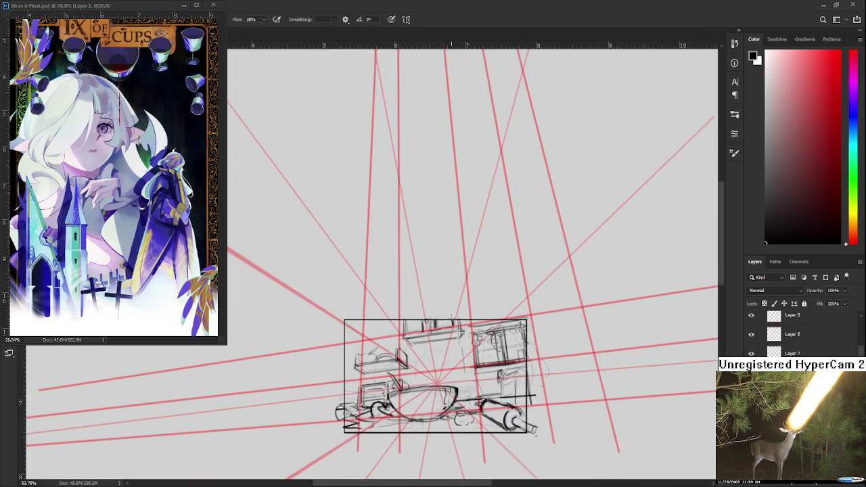
{"action": "scroll", "coordinate": [451, 319], "scroll_direction": "down", "scroll_amount": 1}
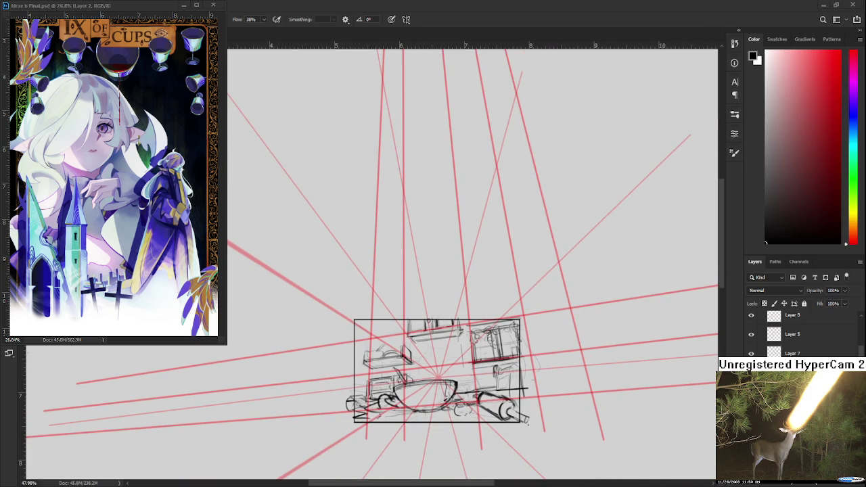
{"action": "scroll", "coordinate": [448, 349], "scroll_direction": "up", "scroll_amount": 3}
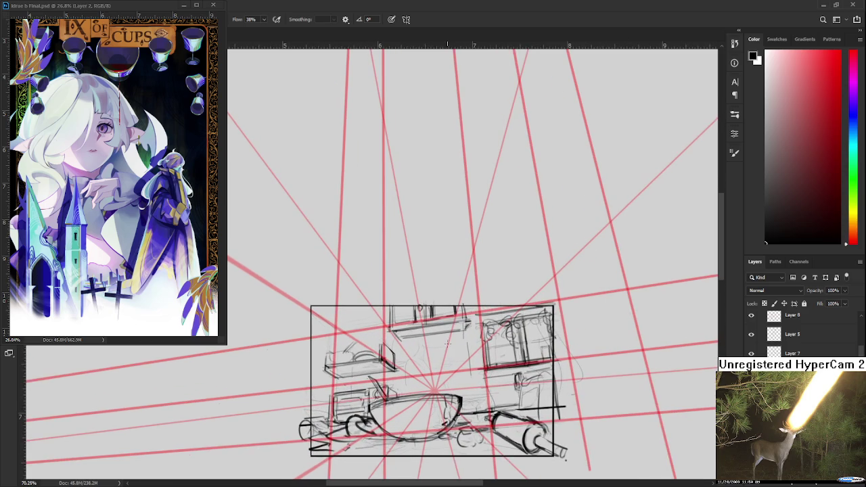
{"action": "scroll", "coordinate": [530, 363], "scroll_direction": "up", "scroll_amount": 2}
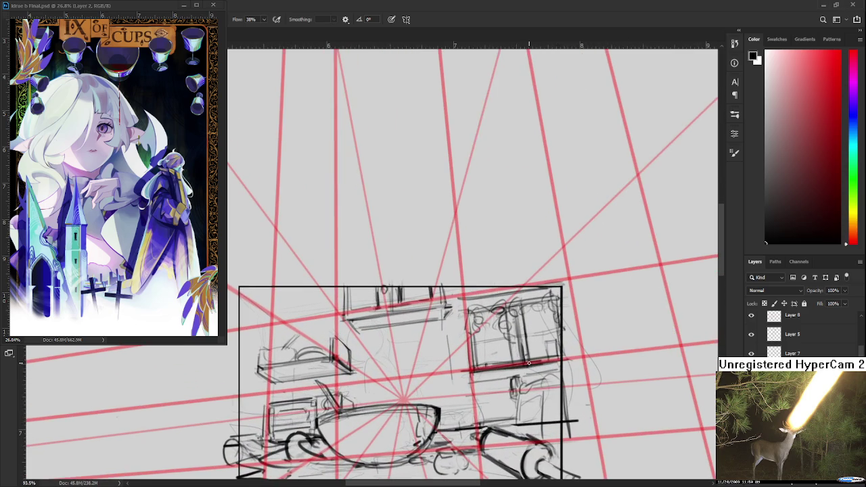
{"action": "left_click_drag", "start_coordinate": [355, 340], "coordinate": [356, 352]}
{"action": "mouse_move", "coordinate": [377, 341]}
{"action": "left_mouse_down"}
{"action": "mouse_move", "coordinate": [378, 356]}
{"action": "mouse_move", "coordinate": [370, 357]}
{"action": "mouse_move", "coordinate": [418, 347]}
{"action": "mouse_move", "coordinate": [416, 359]}
{"action": "mouse_move", "coordinate": [432, 369]}
{"action": "left_mouse_up"}
{"action": "key", "text": "ctrl+z"}
Sketch a small box on the shelf with small upright shapes above it
{"action": "mouse_move", "coordinate": [469, 390]}
{"action": "left_mouse_down"}
{"action": "mouse_move", "coordinate": [434, 363]}
{"action": "mouse_move", "coordinate": [417, 398]}
{"action": "mouse_move", "coordinate": [402, 401]}
{"action": "mouse_move", "coordinate": [426, 374]}
{"action": "left_mouse_up"}
{"action": "mouse_move", "coordinate": [423, 373]}
{"action": "left_mouse_down"}
{"action": "mouse_move", "coordinate": [424, 400]}
{"action": "mouse_move", "coordinate": [430, 372]}
{"action": "left_mouse_up"}
{"action": "mouse_move", "coordinate": [428, 371]}
{"action": "left_mouse_down"}
{"action": "mouse_move", "coordinate": [429, 392]}
{"action": "mouse_move", "coordinate": [405, 403]}
{"action": "mouse_move", "coordinate": [397, 386]}
{"action": "mouse_move", "coordinate": [399, 405]}
{"action": "left_mouse_up"}
{"action": "left_click_drag", "start_coordinate": [400, 368], "coordinate": [406, 381]}
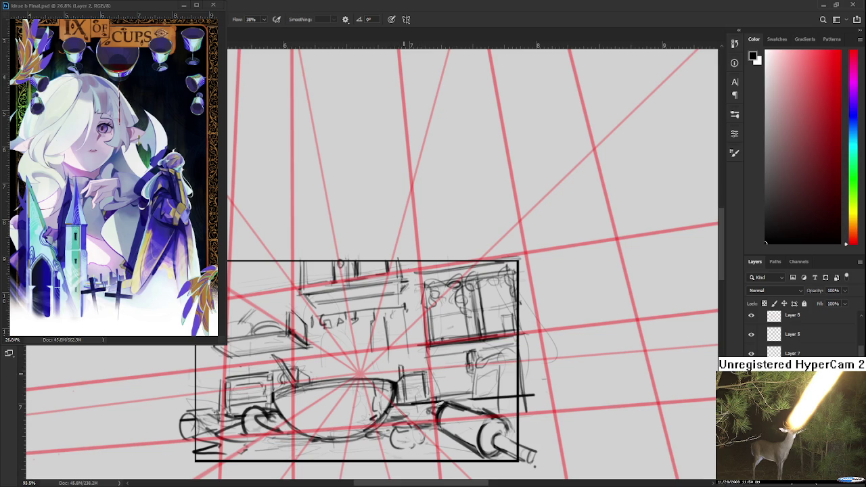
{"action": "left_click_drag", "start_coordinate": [403, 258], "coordinate": [404, 281]}
{"action": "left_click_drag", "start_coordinate": [407, 358], "coordinate": [410, 375]}
{"action": "left_click_drag", "start_coordinate": [411, 355], "coordinate": [414, 373]}
{"action": "left_click_drag", "start_coordinate": [415, 357], "coordinate": [420, 372]}
{"action": "mouse_move", "coordinate": [421, 319]}
{"action": "left_mouse_down"}
{"action": "mouse_move", "coordinate": [400, 339]}
{"action": "mouse_move", "coordinate": [403, 363]}
{"action": "mouse_move", "coordinate": [409, 350]}
{"action": "left_mouse_up"}
{"action": "key", "text": "e"}
{"action": "key", "text": "b"}
{"action": "left_click_drag", "start_coordinate": [403, 301], "coordinate": [406, 363]}
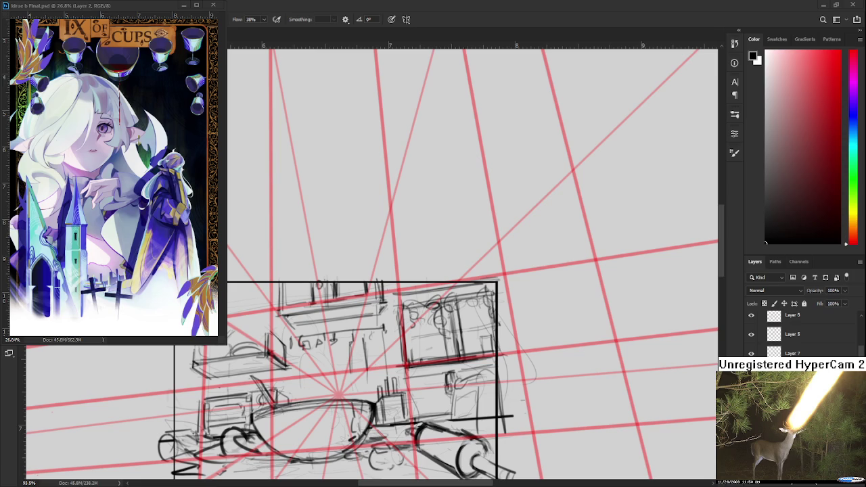
Redraw a vertical stroke and add a short dark stroke on the shelf area
{"action": "scroll", "coordinate": [573, 252], "scroll_direction": "up", "scroll_amount": 1}
{"action": "scroll", "coordinate": [573, 252], "scroll_direction": "up", "scroll_amount": 1}
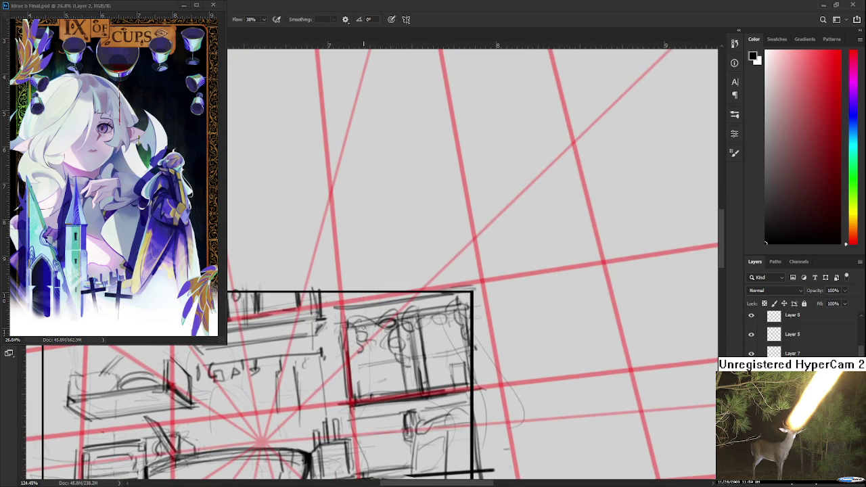
{"action": "left_click_drag", "start_coordinate": [344, 325], "coordinate": [350, 404]}
{"action": "left_click_drag", "start_coordinate": [341, 321], "coordinate": [352, 320]}
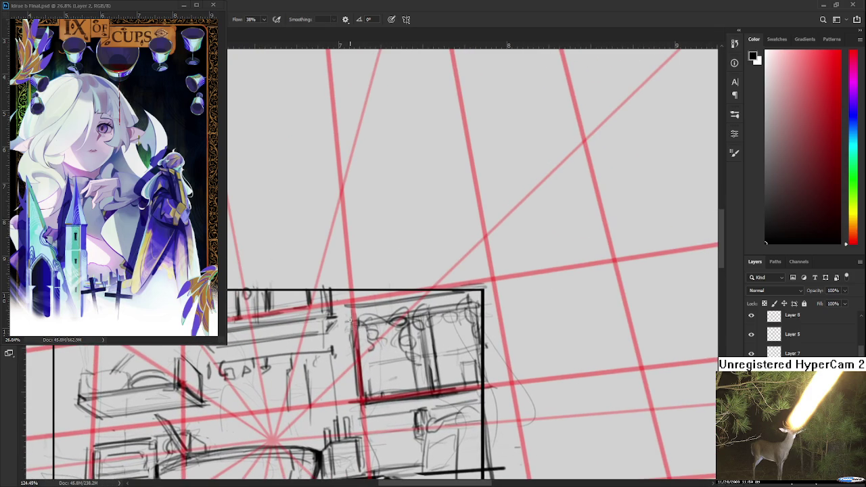
{"action": "key", "text": "e"}
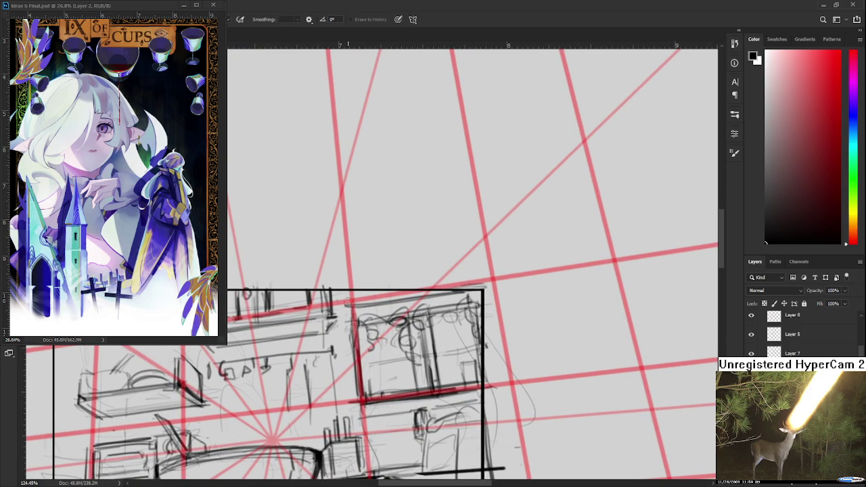
{"action": "key", "text": "b"}
{"action": "mouse_move", "coordinate": [346, 306]}
{"action": "left_mouse_down"}
{"action": "mouse_move", "coordinate": [352, 291]}
{"action": "mouse_move", "coordinate": [359, 319]}
{"action": "mouse_move", "coordinate": [371, 303]}
{"action": "mouse_move", "coordinate": [386, 310]}
{"action": "left_mouse_up"}
{"action": "scroll", "coordinate": [443, 329], "scroll_direction": "down", "scroll_amount": 1}
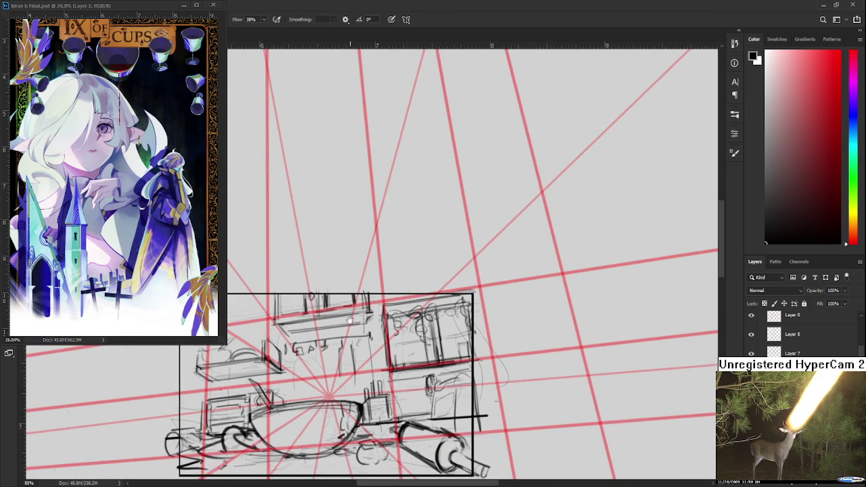
{"action": "scroll", "coordinate": [443, 329], "scroll_direction": "down", "scroll_amount": 1}
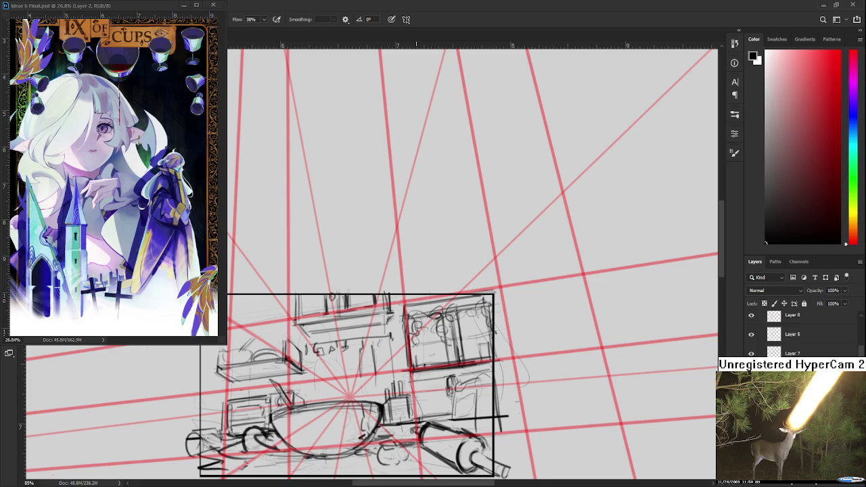
Darken the left cabinet's vertical edge
{"action": "left_click_drag", "start_coordinate": [414, 345], "coordinate": [420, 338]}
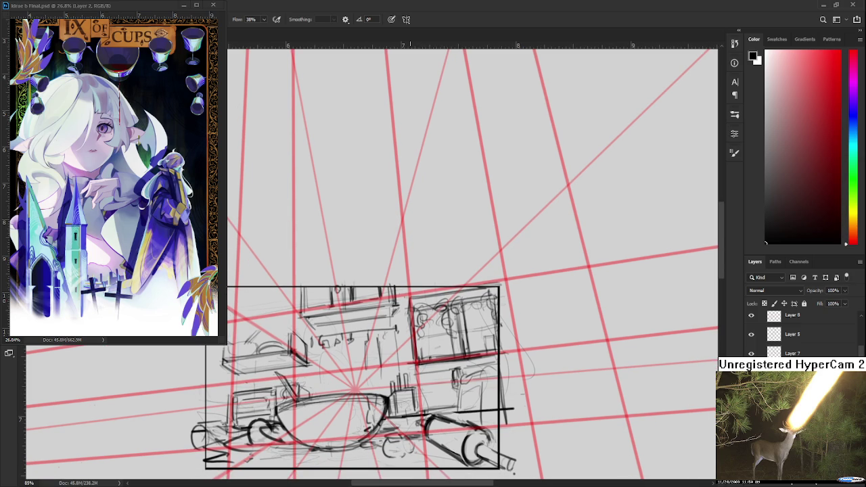
{"action": "left_click_drag", "start_coordinate": [315, 321], "coordinate": [377, 329]}
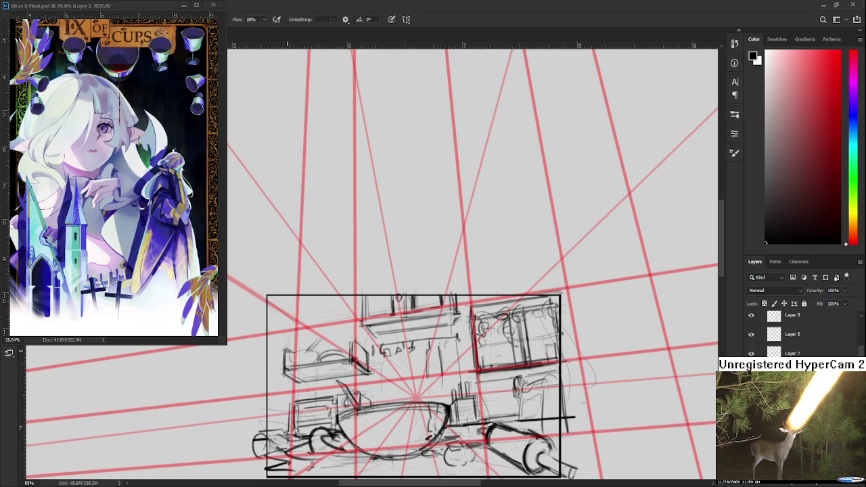
{"action": "left_click_drag", "start_coordinate": [324, 348], "coordinate": [342, 337]}
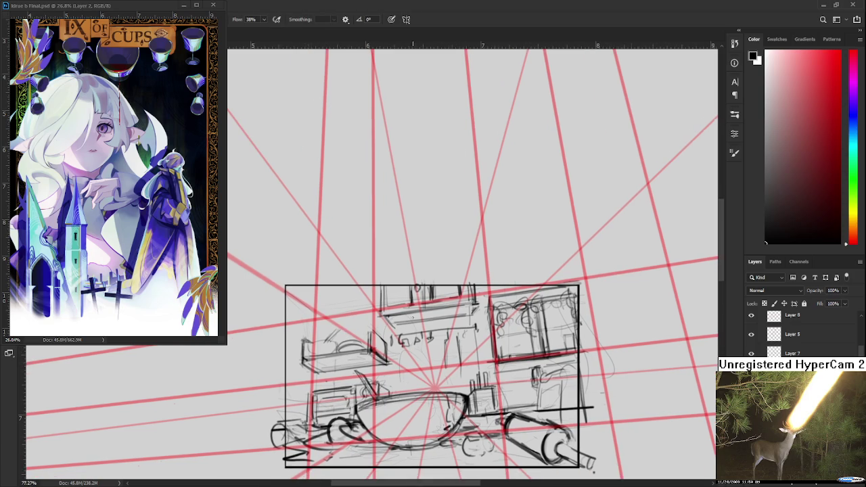
{"action": "scroll", "coordinate": [413, 318], "scroll_direction": "down", "scroll_amount": 3}
{"action": "scroll", "coordinate": [394, 325], "scroll_direction": "up", "scroll_amount": 3}
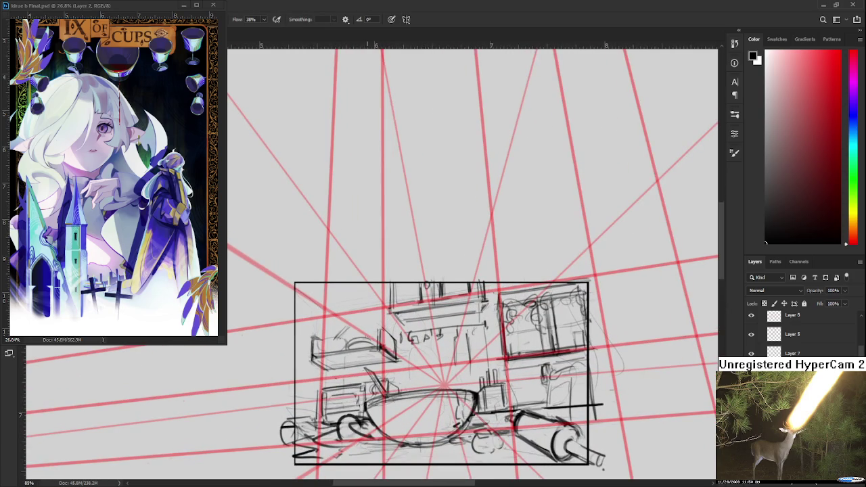
{"action": "left_click_drag", "start_coordinate": [273, 341], "coordinate": [273, 323]}
{"action": "key", "text": "e"}
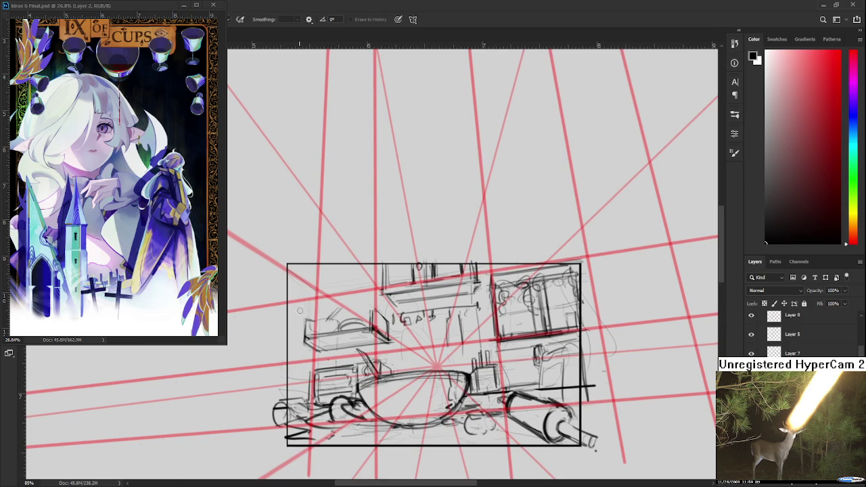
{"action": "key", "text": "b"}
{"action": "left_click_drag", "start_coordinate": [305, 321], "coordinate": [304, 339]}
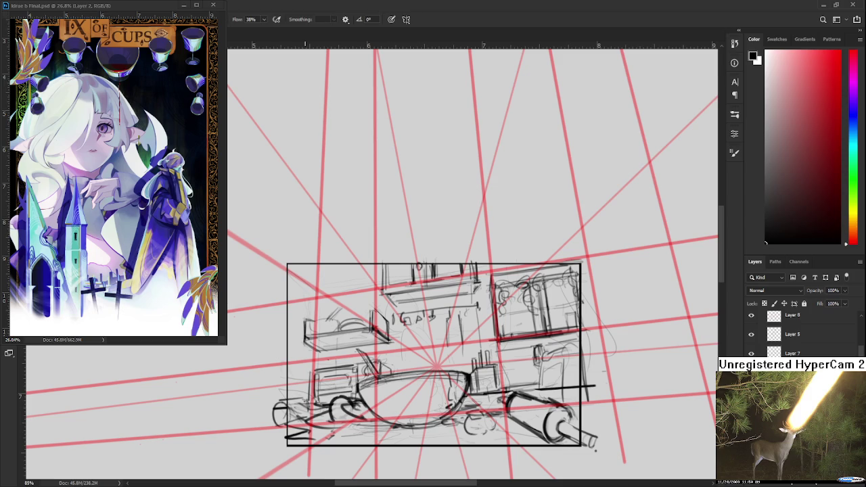
Reposition the view around the cabinet, switching between Eraser and Brush
{"action": "key", "text": "e"}
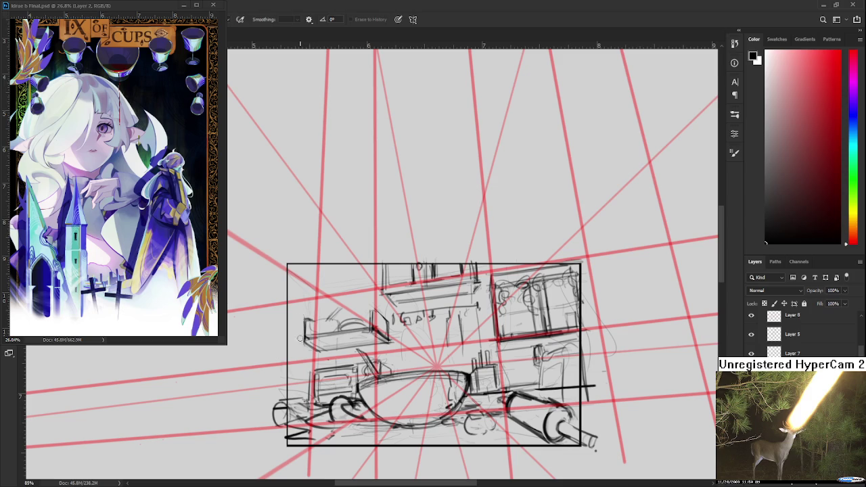
{"action": "key", "text": "b"}
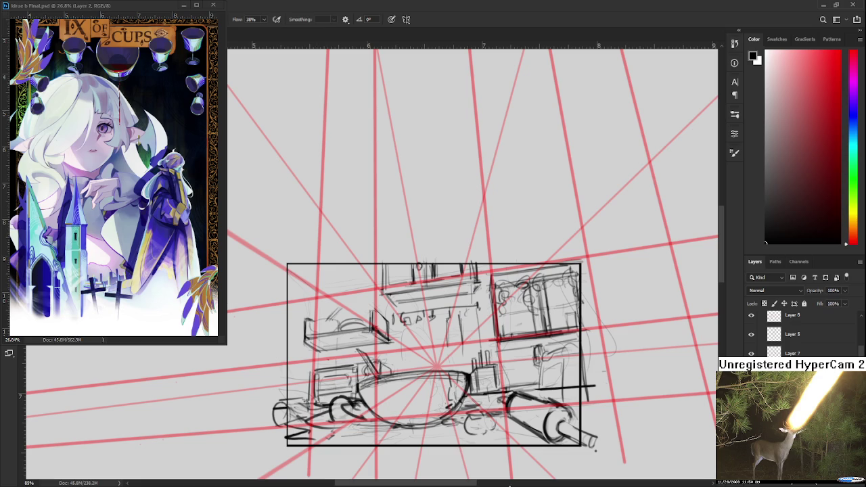
{"action": "left_click_drag", "start_coordinate": [310, 352], "coordinate": [306, 336]}
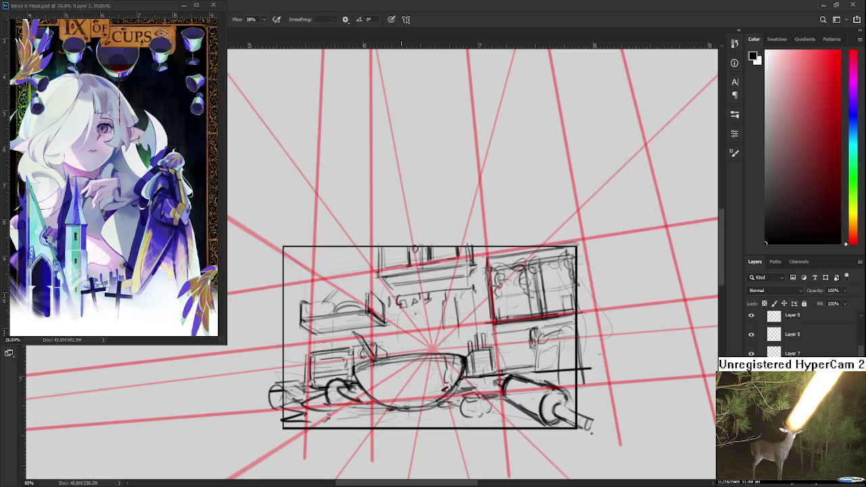
{"action": "scroll", "coordinate": [402, 327], "scroll_direction": "down", "scroll_amount": 2}
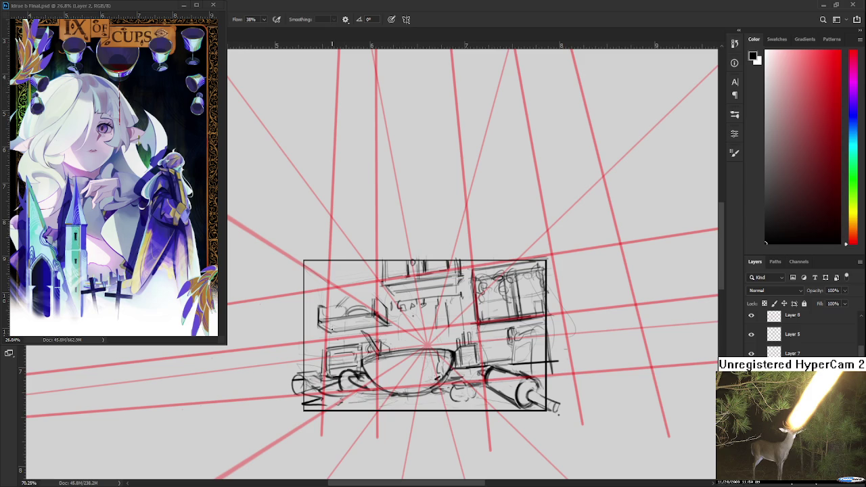
{"action": "mouse_move", "coordinate": [336, 331]}
{"action": "left_mouse_down"}
{"action": "mouse_move", "coordinate": [325, 365]}
{"action": "mouse_move", "coordinate": [306, 358]}
{"action": "left_mouse_up"}
{"action": "key", "text": "e"}
{"action": "key", "text": "b"}
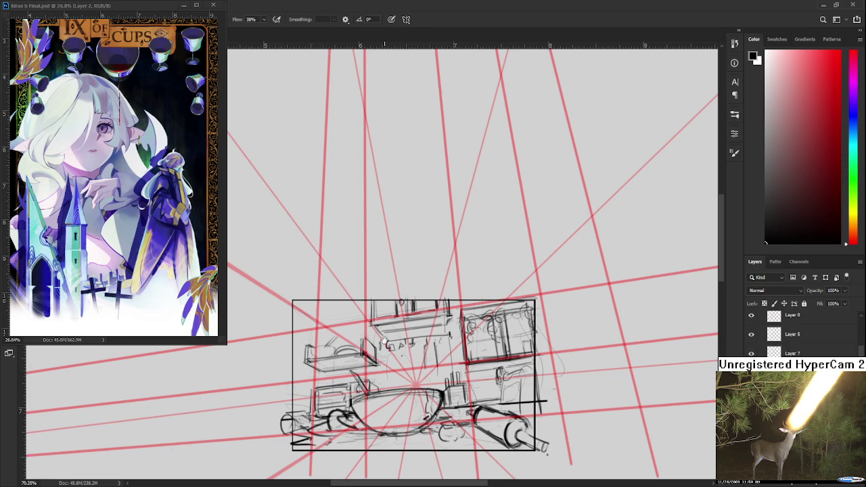
Add a faint vertical line near the frame's left edge
{"action": "left_click_drag", "start_coordinate": [384, 340], "coordinate": [374, 367]}
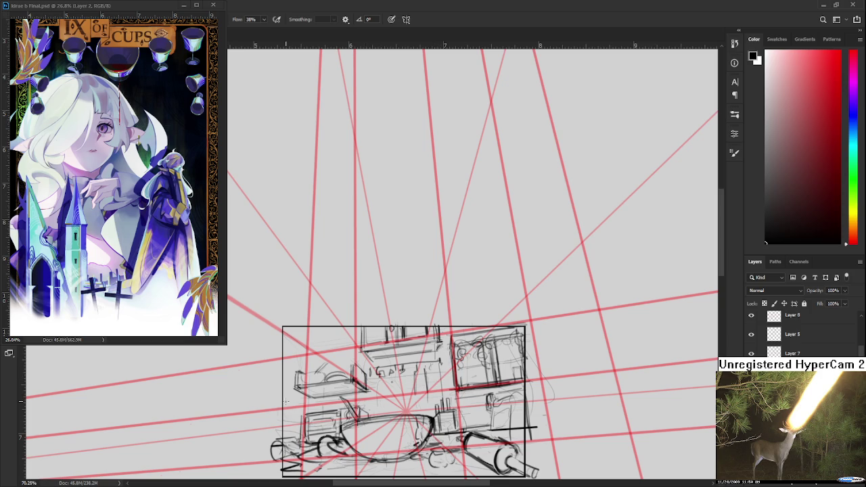
{"action": "left_click_drag", "start_coordinate": [285, 423], "coordinate": [285, 368]}
{"action": "left_click_drag", "start_coordinate": [295, 383], "coordinate": [284, 358]}
{"action": "scroll", "coordinate": [192, 348], "scroll_direction": "down", "scroll_amount": 2}
{"action": "scroll", "coordinate": [192, 347], "scroll_direction": "down", "scroll_amount": 2}
{"action": "scroll", "coordinate": [192, 348], "scroll_direction": "down", "scroll_amount": 2}
{"action": "scroll", "coordinate": [193, 347], "scroll_direction": "up", "scroll_amount": 3}
{"action": "scroll", "coordinate": [475, 272], "scroll_direction": "up", "scroll_amount": 1}
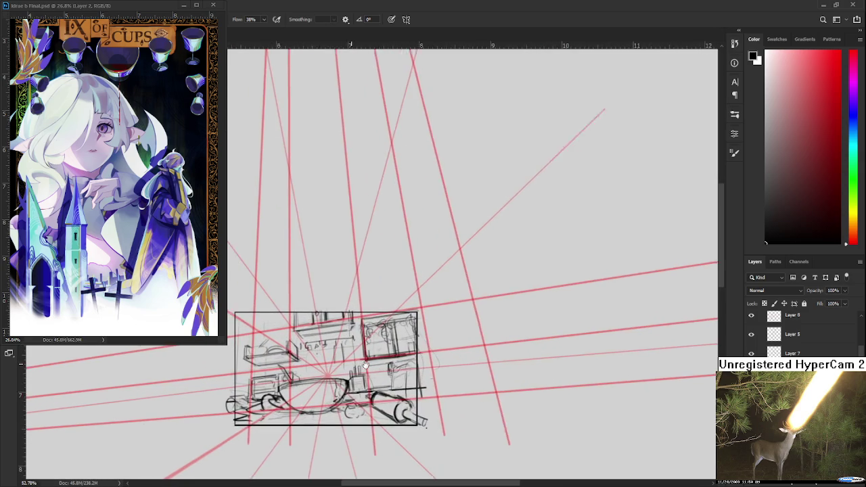
{"action": "scroll", "coordinate": [475, 273], "scroll_direction": "up", "scroll_amount": 1}
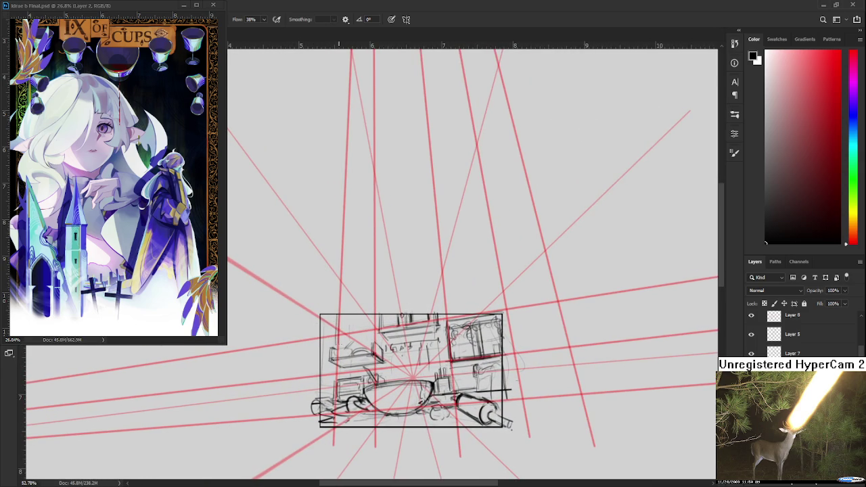
Draw and refine small vine strokes at the frame's upper-left corner
{"action": "left_click_drag", "start_coordinate": [337, 322], "coordinate": [333, 337]}
{"action": "left_click_drag", "start_coordinate": [327, 323], "coordinate": [333, 316]}
{"action": "left_click_drag", "start_coordinate": [321, 338], "coordinate": [324, 333]}
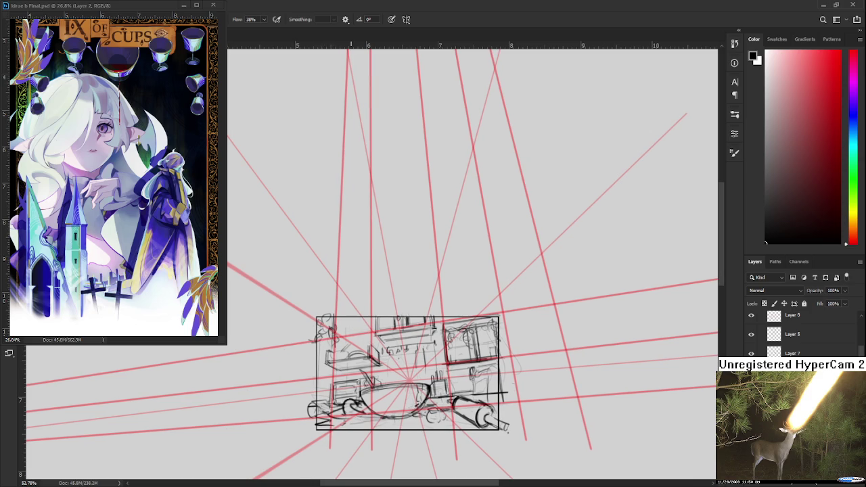
{"action": "mouse_move", "coordinate": [342, 319]}
{"action": "left_mouse_down"}
{"action": "mouse_move", "coordinate": [347, 330]}
{"action": "mouse_move", "coordinate": [341, 324]}
{"action": "mouse_move", "coordinate": [350, 316]}
{"action": "left_mouse_up"}
{"action": "scroll", "coordinate": [366, 344], "scroll_direction": "up", "scroll_amount": 2}
{"action": "scroll", "coordinate": [365, 345], "scroll_direction": "up", "scroll_amount": 2}
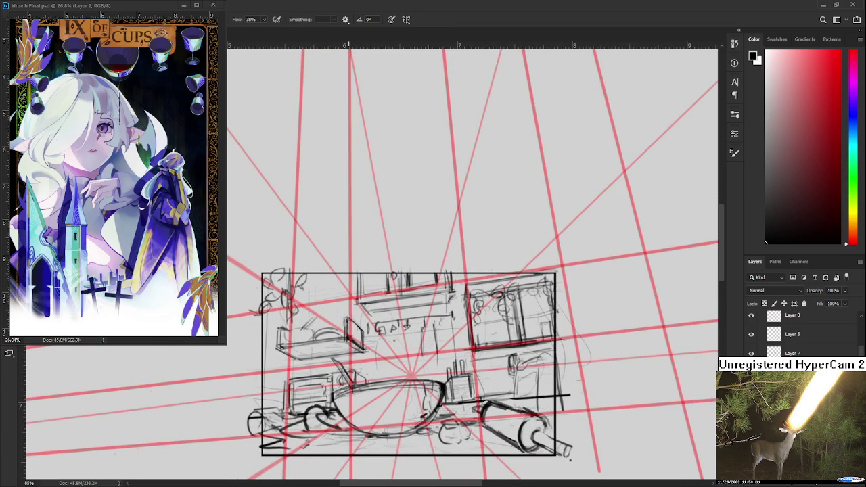
{"action": "scroll", "coordinate": [372, 349], "scroll_direction": "down", "scroll_amount": 2}
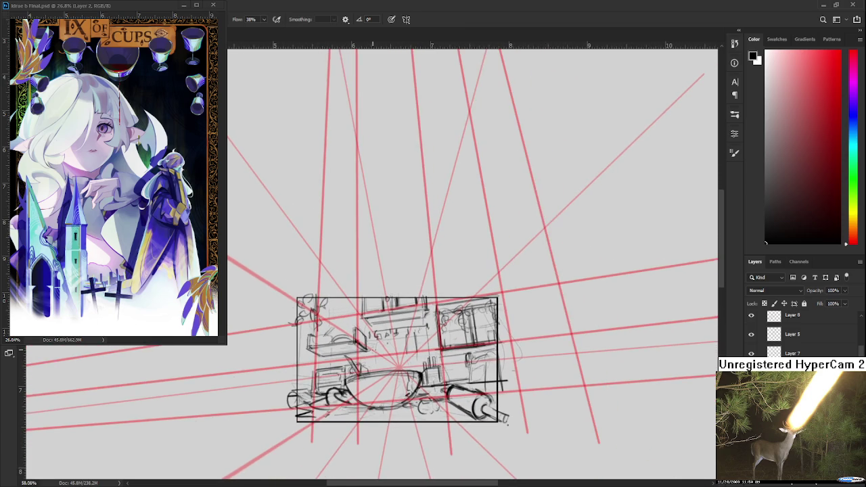
{"action": "left_click_drag", "start_coordinate": [419, 429], "coordinate": [406, 410]}
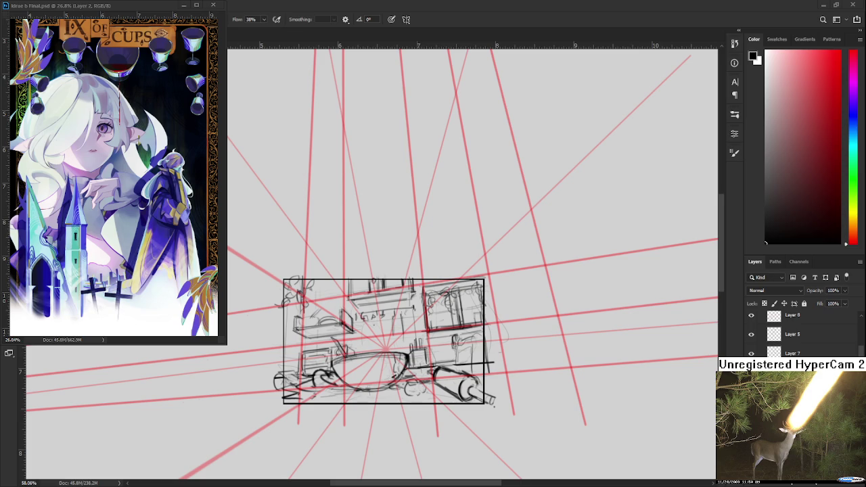
{"action": "scroll", "coordinate": [474, 399], "scroll_direction": "up", "scroll_amount": 1}
{"action": "scroll", "coordinate": [440, 396], "scroll_direction": "up", "scroll_amount": 1}
{"action": "scroll", "coordinate": [419, 392], "scroll_direction": "up", "scroll_amount": 1}
{"action": "scroll", "coordinate": [407, 389], "scroll_direction": "up", "scroll_amount": 1}
{"action": "left_click_drag", "start_coordinate": [327, 351], "coordinate": [348, 349]}
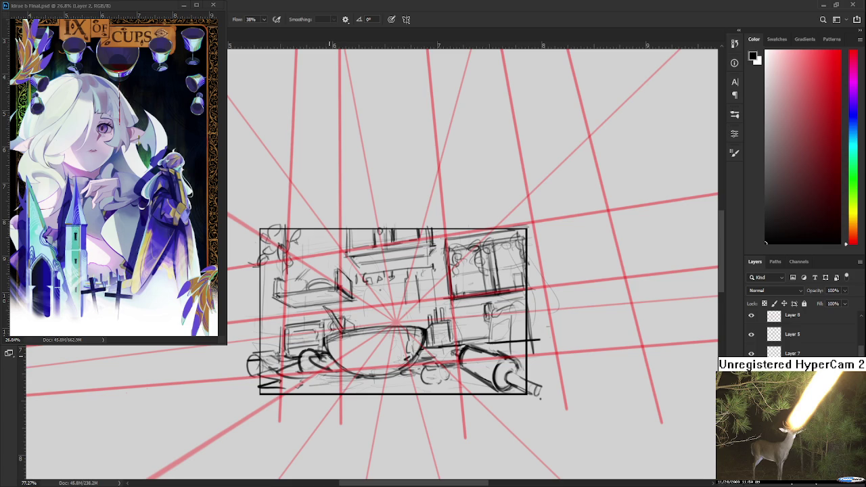
{"action": "scroll", "coordinate": [441, 465], "scroll_direction": "down", "scroll_amount": 1}
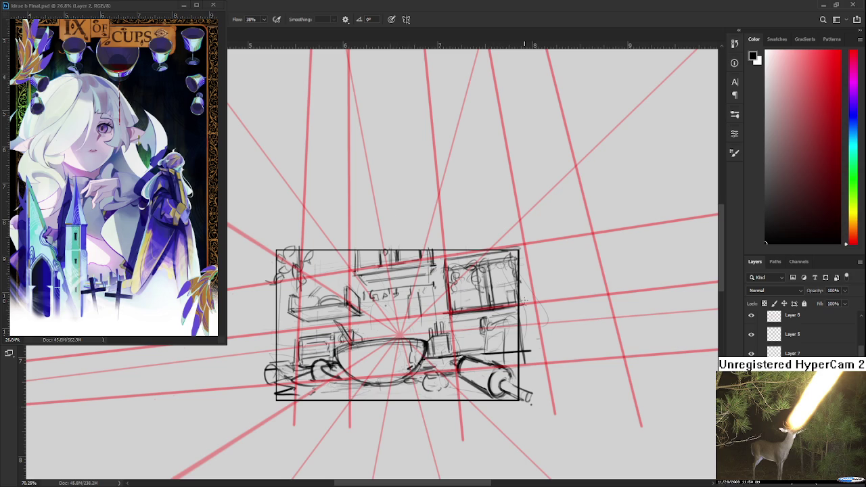
{"action": "scroll", "coordinate": [535, 301], "scroll_direction": "down", "scroll_amount": 3}
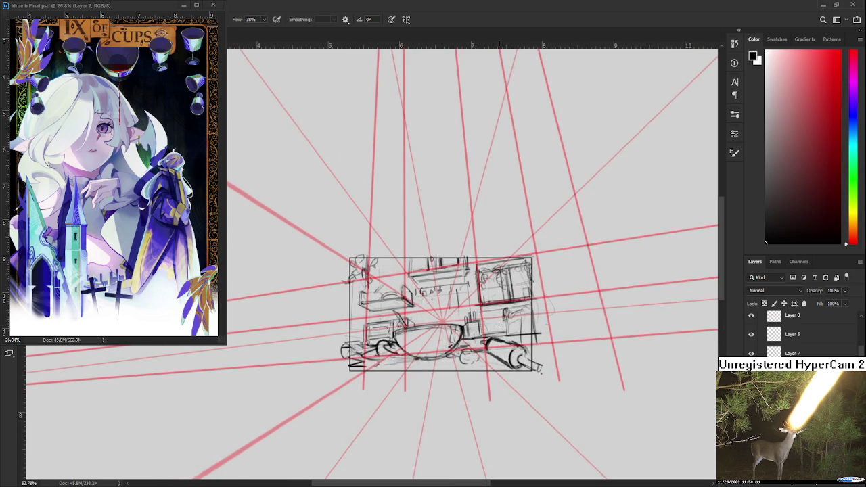
{"action": "scroll", "coordinate": [466, 329], "scroll_direction": "up", "scroll_amount": 2}
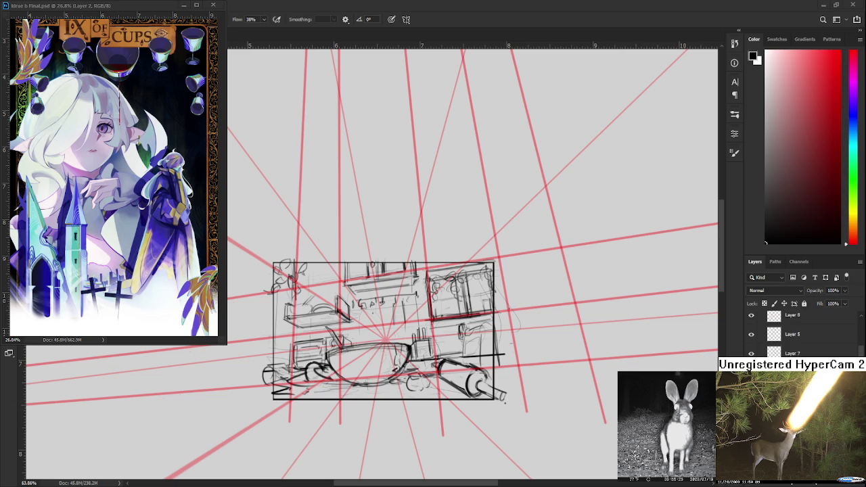
{"action": "scroll", "coordinate": [362, 352], "scroll_direction": "up", "scroll_amount": 3}
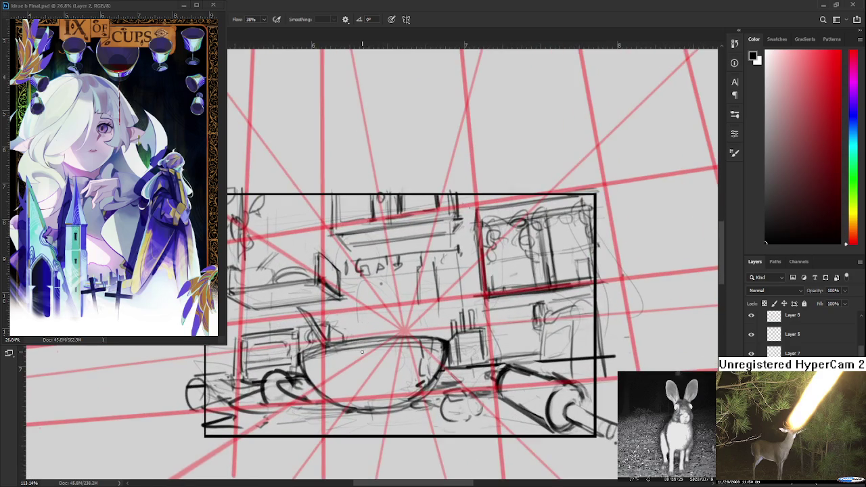
{"action": "scroll", "coordinate": [362, 352], "scroll_direction": "right", "scroll_amount": 3}
{"action": "key", "text": "r"}
{"action": "left_click_drag", "start_coordinate": [384, 309], "coordinate": [395, 403]}
{"action": "key", "text": "e"}
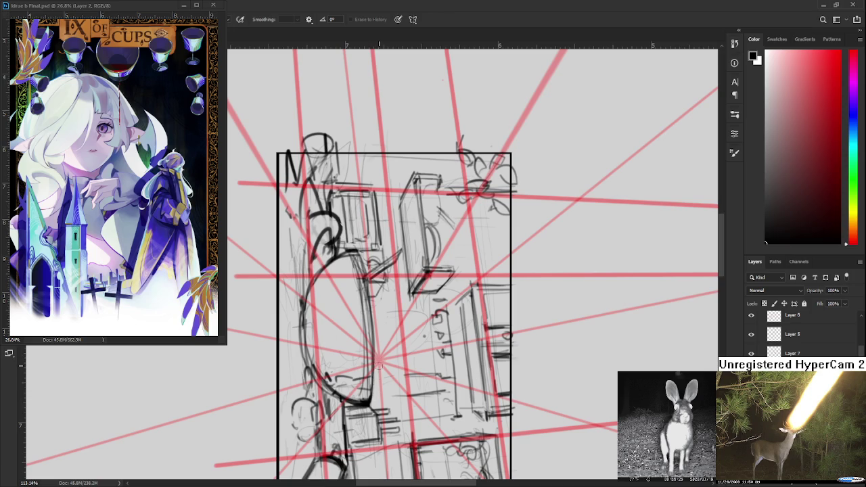
{"action": "key", "text": "b"}
{"action": "key", "text": "r"}
{"action": "left_click_drag", "start_coordinate": [366, 394], "coordinate": [450, 431]}
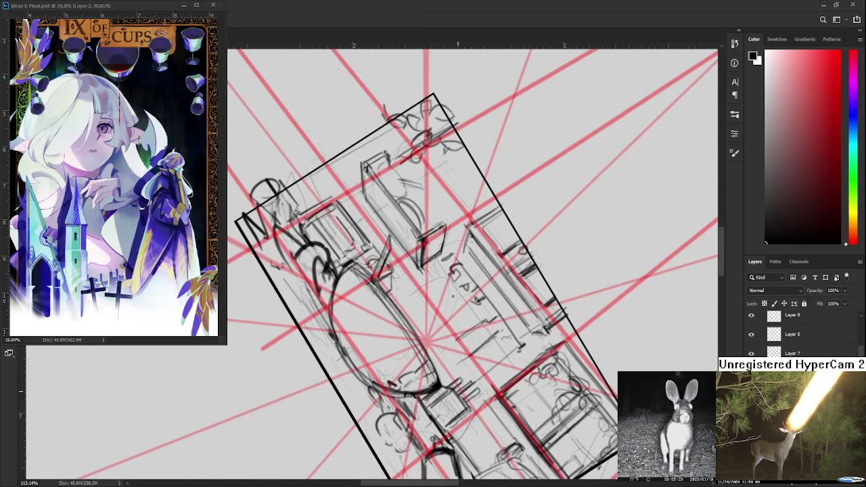
{"action": "scroll", "coordinate": [482, 228], "scroll_direction": "down", "scroll_amount": 5}
{"action": "left_click", "coordinate": [413, 409]}
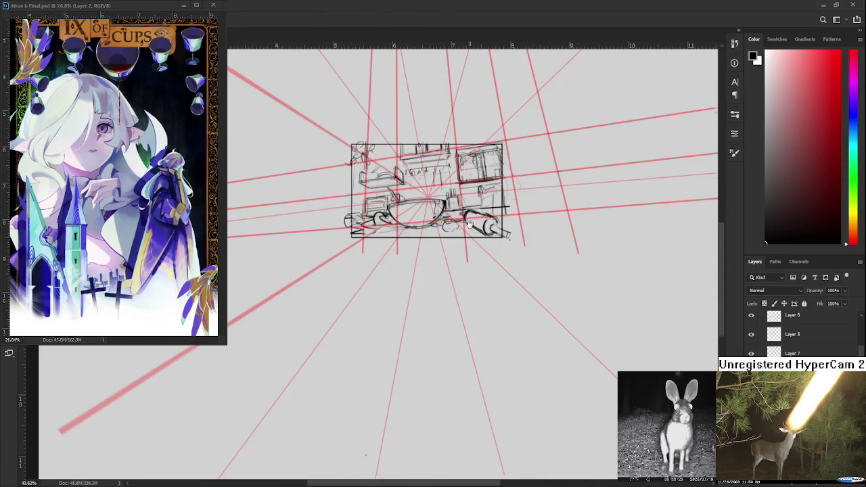
Level the canvas rotation and zoom in on the sketch
{"action": "left_click_drag", "start_coordinate": [413, 408], "coordinate": [411, 403]}
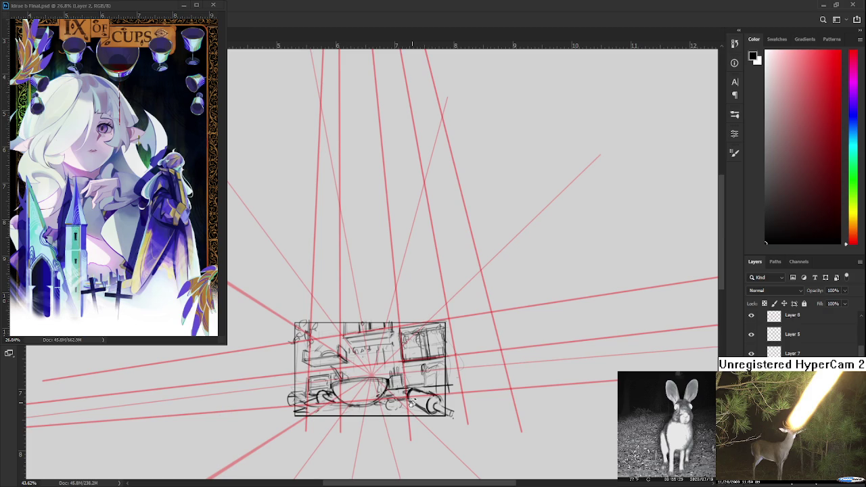
{"action": "scroll", "coordinate": [366, 386], "scroll_direction": "up", "scroll_amount": 1}
{"action": "scroll", "coordinate": [362, 386], "scroll_direction": "up", "scroll_amount": 2}
{"action": "scroll", "coordinate": [359, 383], "scroll_direction": "up", "scroll_amount": 2}
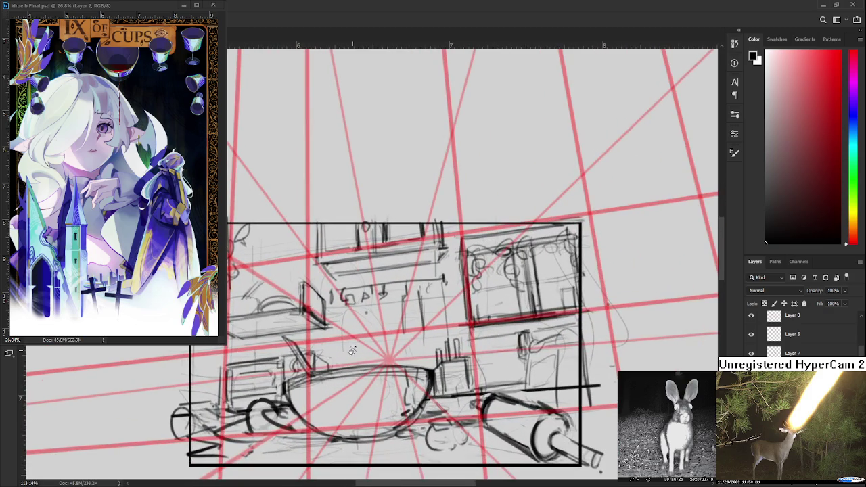
{"action": "left_click_drag", "start_coordinate": [348, 347], "coordinate": [345, 299]}
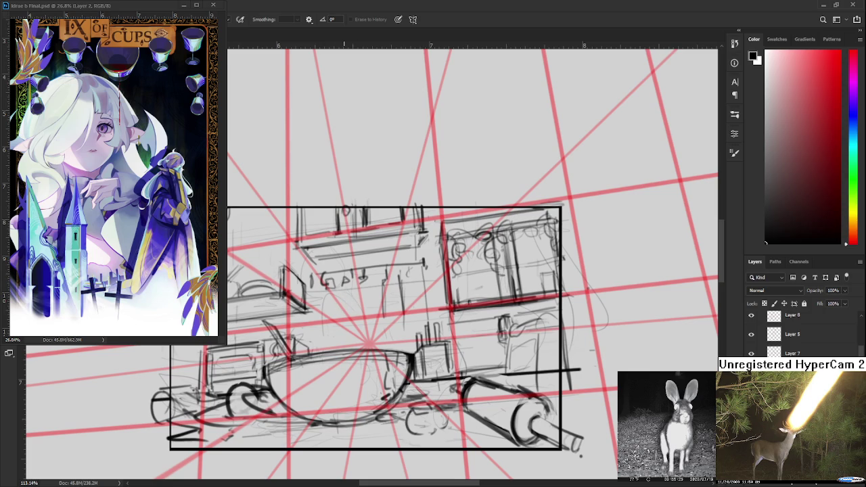
{"action": "scroll", "coordinate": [345, 366], "scroll_direction": "down", "scroll_amount": 3}
{"action": "scroll", "coordinate": [349, 369], "scroll_direction": "down", "scroll_amount": 2}
{"action": "scroll", "coordinate": [356, 376], "scroll_direction": "up", "scroll_amount": 3}
{"action": "scroll", "coordinate": [360, 379], "scroll_direction": "up", "scroll_amount": 1}
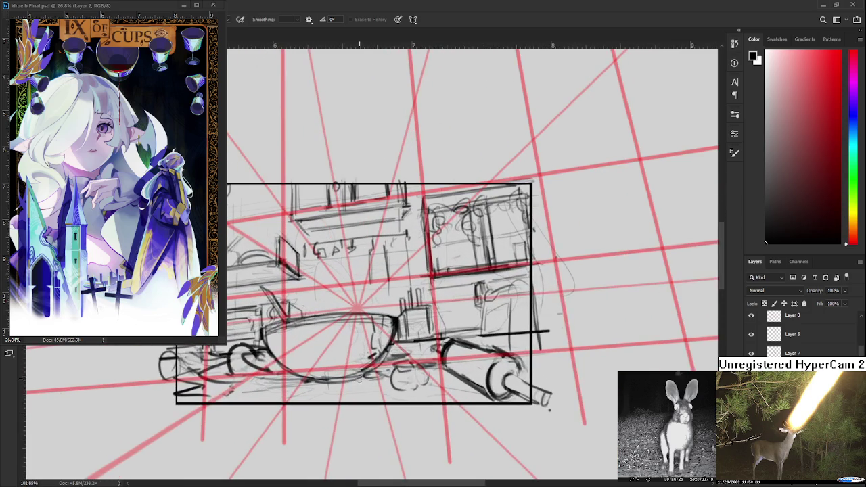
{"action": "left_click_drag", "start_coordinate": [360, 379], "coordinate": [351, 352]}
Sketch short diagonal strokes along the oval's bottom edge, then undo and redo to compare
{"action": "key", "text": "b"}
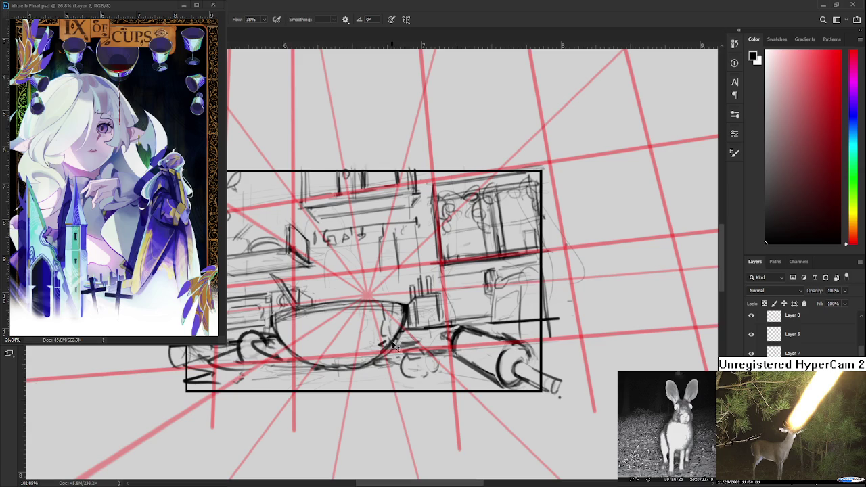
{"action": "left_click_drag", "start_coordinate": [325, 362], "coordinate": [355, 361]}
{"action": "key", "text": "e"}
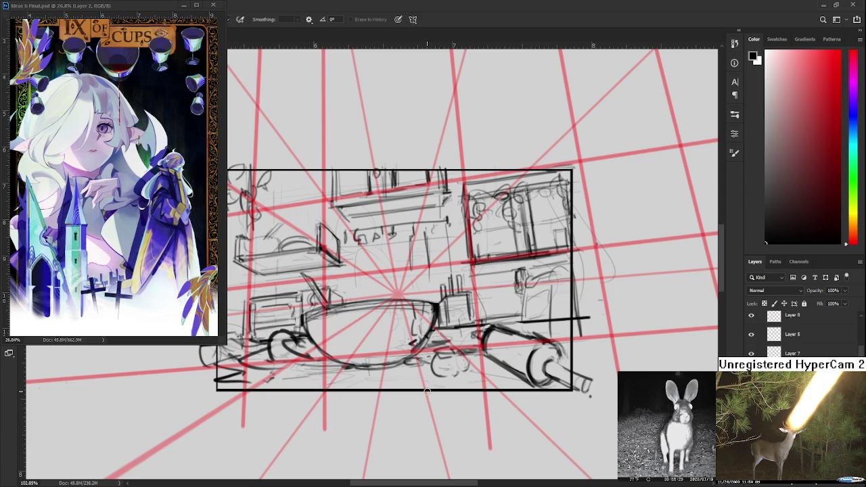
{"action": "left_click_drag", "start_coordinate": [427, 391], "coordinate": [331, 298]}
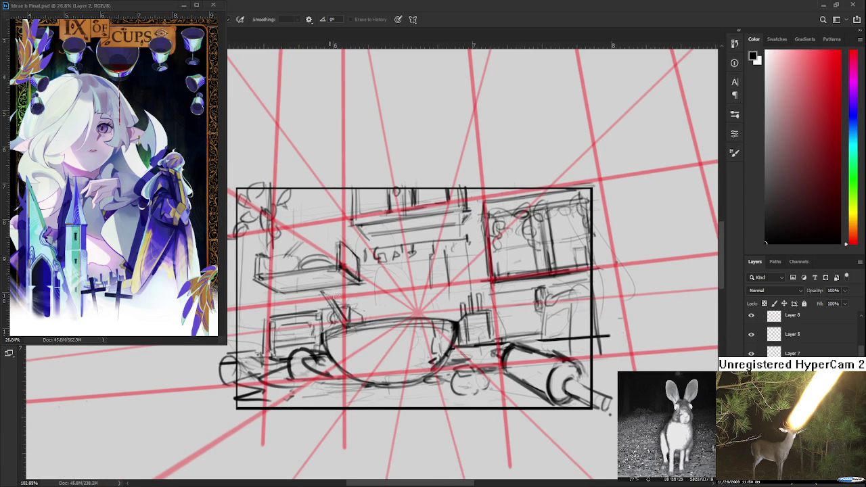
{"action": "key", "text": "b"}
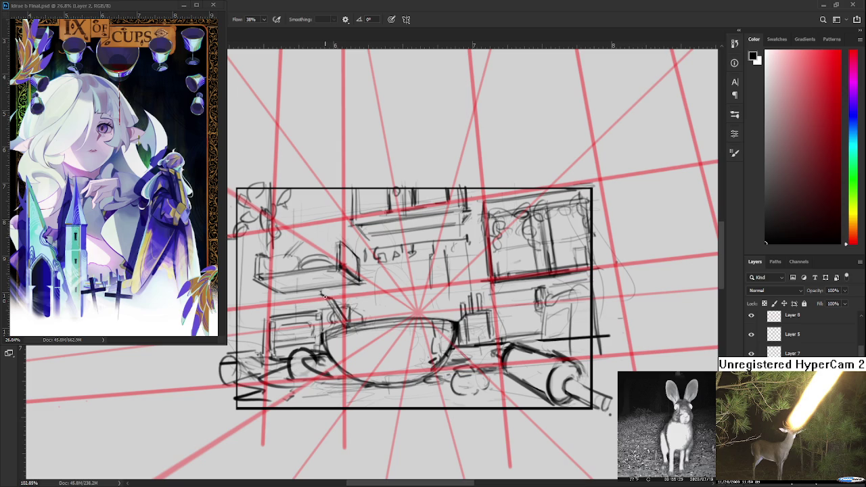
{"action": "left_click_drag", "start_coordinate": [321, 298], "coordinate": [337, 318]}
{"action": "key", "text": "ctrl+z"}
{"action": "key", "text": "ctrl+z"}
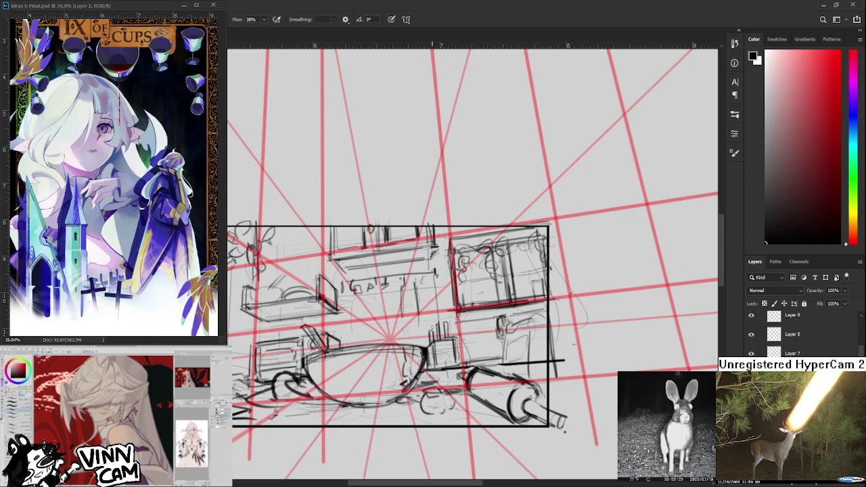
Zoom out and centre the whole framed sketch in view
{"action": "scroll", "coordinate": [422, 330], "scroll_direction": "down", "scroll_amount": 1}
{"action": "scroll", "coordinate": [422, 330], "scroll_direction": "down", "scroll_amount": 1}
{"action": "scroll", "coordinate": [460, 298], "scroll_direction": "down", "scroll_amount": 1}
{"action": "scroll", "coordinate": [488, 273], "scroll_direction": "down", "scroll_amount": 1}
{"action": "mouse_move", "coordinate": [488, 274]}
{"action": "left_mouse_down"}
{"action": "mouse_move", "coordinate": [448, 283]}
{"action": "mouse_move", "coordinate": [445, 265]}
{"action": "left_mouse_up"}
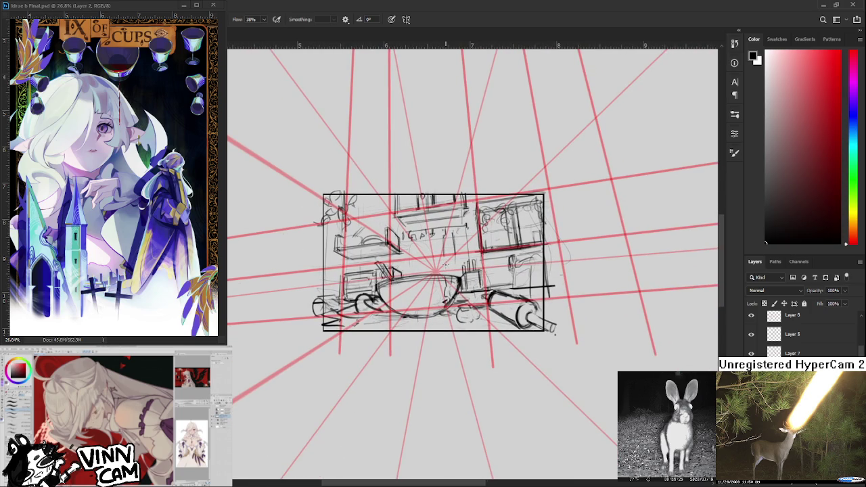
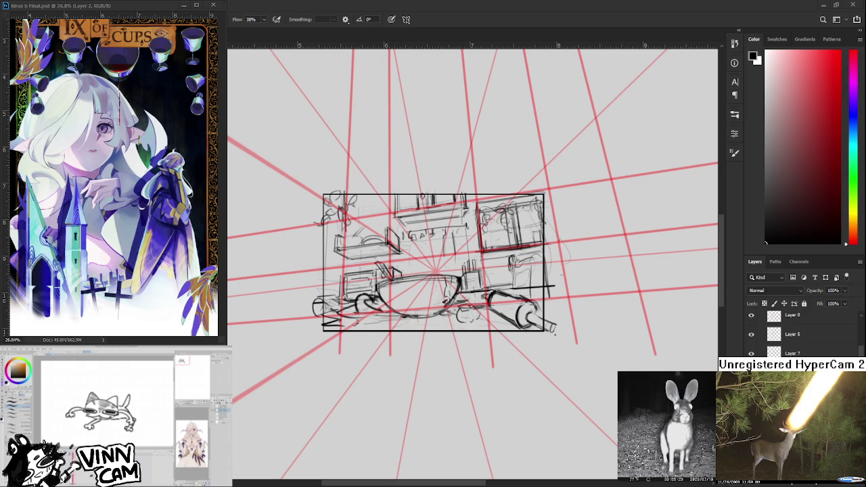
Move to the doodles below the sketch, undo the recent strokes and shade an oval face
{"action": "left_click_drag", "start_coordinate": [353, 363], "coordinate": [368, 264]}
{"action": "mouse_move", "coordinate": [260, 471]}
{"action": "left_mouse_down"}
{"action": "mouse_move", "coordinate": [316, 364]}
{"action": "mouse_move", "coordinate": [318, 248]}
{"action": "left_mouse_up"}
{"action": "scroll", "coordinate": [356, 264], "scroll_direction": "down", "scroll_amount": 2}
{"action": "mouse_move", "coordinate": [384, 311]}
{"action": "left_mouse_down"}
{"action": "mouse_move", "coordinate": [335, 316]}
{"action": "mouse_move", "coordinate": [370, 346]}
{"action": "mouse_move", "coordinate": [381, 342]}
{"action": "mouse_move", "coordinate": [353, 346]}
{"action": "mouse_move", "coordinate": [360, 349]}
{"action": "left_mouse_up"}
{"action": "key", "text": "ctrl+z"}
{"action": "key", "text": "ctrl+z"}
{"action": "key", "text": "ctrl+z"}
{"action": "mouse_move", "coordinate": [374, 341]}
{"action": "left_mouse_down"}
{"action": "mouse_move", "coordinate": [352, 329]}
{"action": "mouse_move", "coordinate": [379, 327]}
{"action": "mouse_move", "coordinate": [358, 319]}
{"action": "mouse_move", "coordinate": [375, 316]}
{"action": "mouse_move", "coordinate": [352, 345]}
{"action": "mouse_move", "coordinate": [363, 343]}
{"action": "left_mouse_up"}
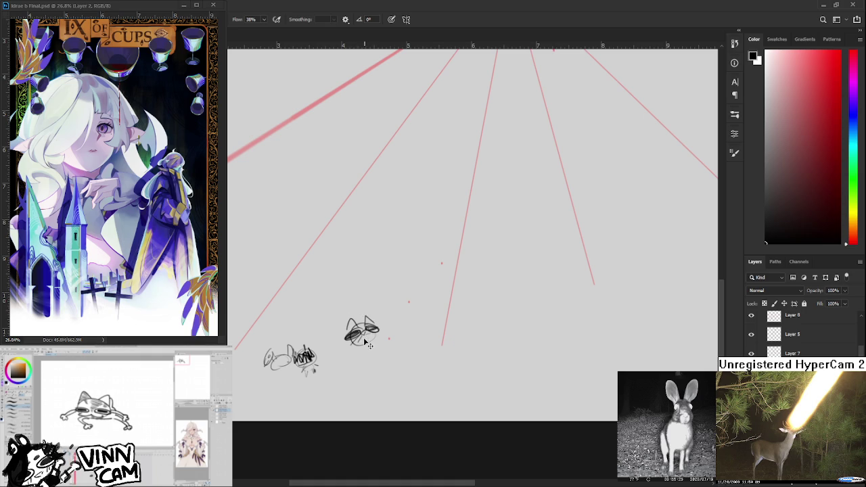
Brush a small chin and body under the glasses doodle, then zoom back to the framed sketch
{"action": "mouse_move", "coordinate": [364, 342]}
{"action": "left_mouse_down"}
{"action": "mouse_move", "coordinate": [360, 355]}
{"action": "mouse_move", "coordinate": [374, 352]}
{"action": "mouse_move", "coordinate": [390, 328]}
{"action": "mouse_move", "coordinate": [379, 347]}
{"action": "left_mouse_up"}
{"action": "scroll", "coordinate": [561, 429], "scroll_direction": "down", "scroll_amount": 2}
{"action": "left_click_drag", "start_coordinate": [416, 135], "coordinate": [417, 263]}
{"action": "scroll", "coordinate": [417, 263], "scroll_direction": "up", "scroll_amount": 1}
{"action": "scroll", "coordinate": [413, 284], "scroll_direction": "up", "scroll_amount": 1}
{"action": "scroll", "coordinate": [406, 311], "scroll_direction": "up", "scroll_amount": 1}
{"action": "scroll", "coordinate": [397, 350], "scroll_direction": "up", "scroll_amount": 2}
{"action": "scroll", "coordinate": [397, 351], "scroll_direction": "up", "scroll_amount": 1}
{"action": "scroll", "coordinate": [397, 351], "scroll_direction": "down", "scroll_amount": 1}
{"action": "scroll", "coordinate": [397, 351], "scroll_direction": "down", "scroll_amount": 1}
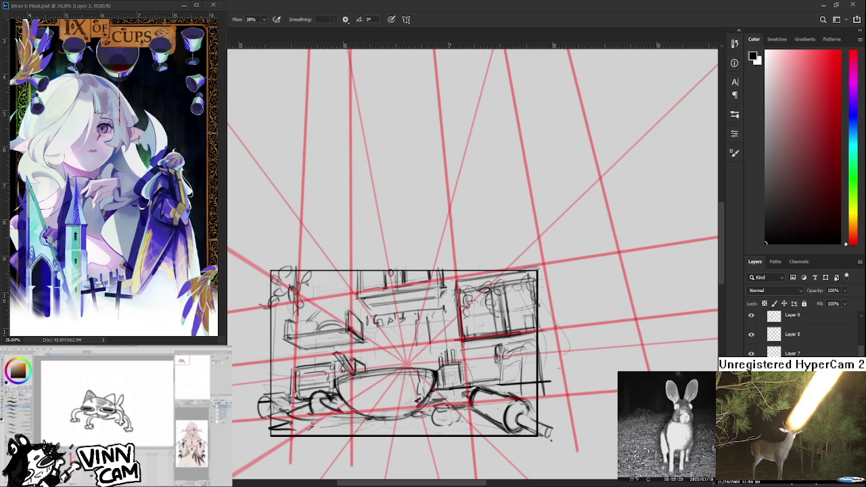
{"action": "scroll", "coordinate": [309, 372], "scroll_direction": "down", "scroll_amount": 3}
Draw a new figure's round head and boxy body beside the doodles, undoing stray strokes
{"action": "scroll", "coordinate": [422, 280], "scroll_direction": "down", "scroll_amount": 5}
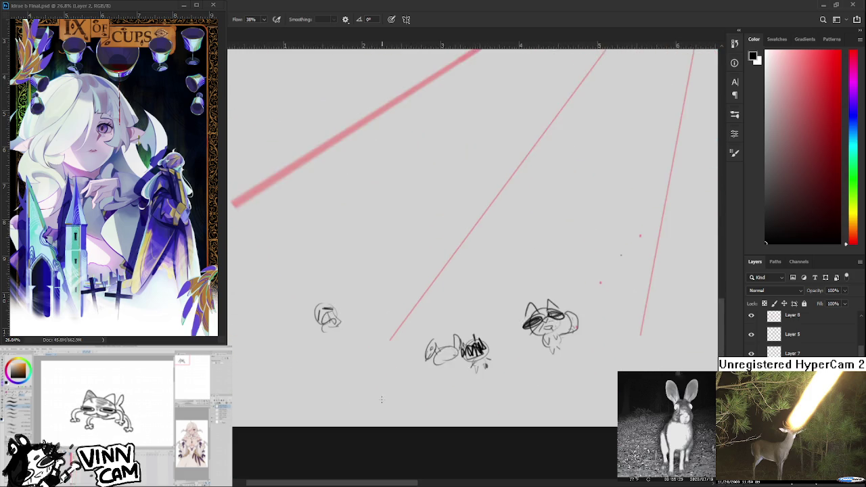
{"action": "scroll", "coordinate": [385, 355], "scroll_direction": "up", "scroll_amount": 1}
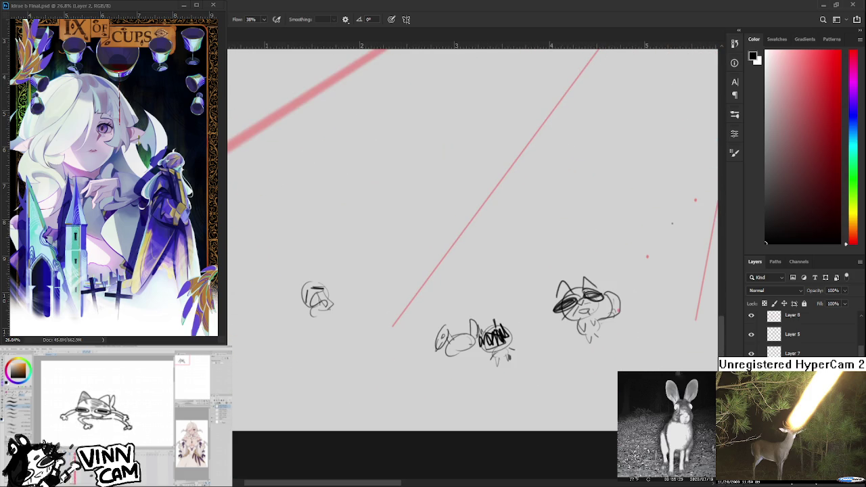
{"action": "mouse_move", "coordinate": [318, 268]}
{"action": "left_mouse_down"}
{"action": "mouse_move", "coordinate": [267, 292]}
{"action": "mouse_move", "coordinate": [288, 305]}
{"action": "left_mouse_up"}
{"action": "key", "text": "ctrl+z"}
{"action": "mouse_move", "coordinate": [291, 259]}
{"action": "left_mouse_down"}
{"action": "mouse_move", "coordinate": [288, 284]}
{"action": "mouse_move", "coordinate": [310, 281]}
{"action": "mouse_move", "coordinate": [306, 290]}
{"action": "left_mouse_up"}
{"action": "key", "text": "ctrl+z"}
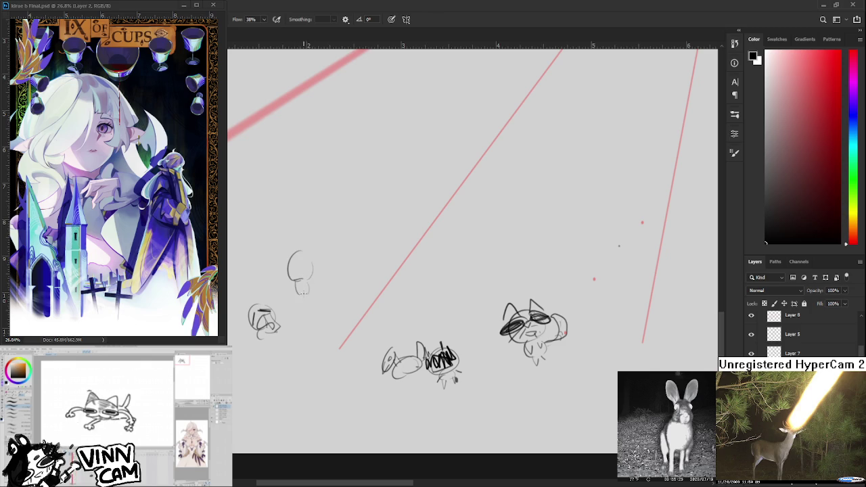
{"action": "mouse_move", "coordinate": [293, 284]}
{"action": "left_mouse_down"}
{"action": "mouse_move", "coordinate": [312, 296]}
{"action": "mouse_move", "coordinate": [299, 296]}
{"action": "left_mouse_up"}
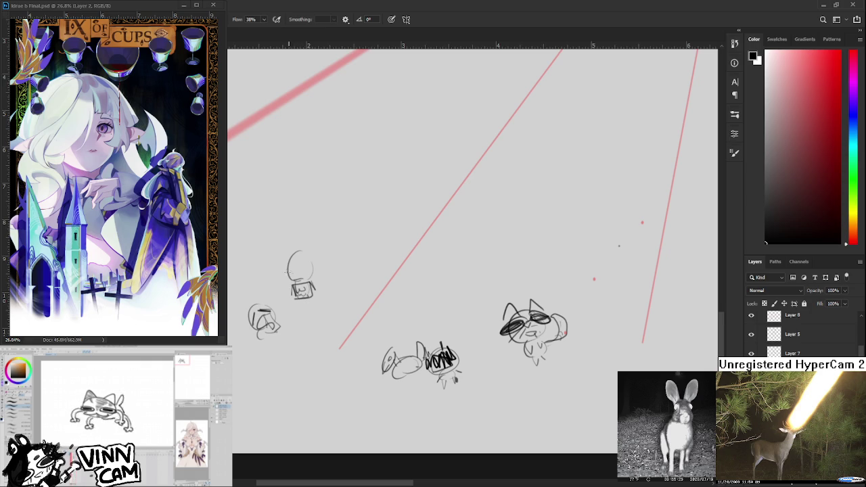
Add face details, body and legs to the little figure, then return to the framed sketch
{"action": "mouse_move", "coordinate": [294, 266]}
{"action": "left_mouse_down"}
{"action": "mouse_move", "coordinate": [285, 276]}
{"action": "mouse_move", "coordinate": [323, 271]}
{"action": "mouse_move", "coordinate": [275, 268]}
{"action": "mouse_move", "coordinate": [320, 260]}
{"action": "mouse_move", "coordinate": [304, 305]}
{"action": "mouse_move", "coordinate": [314, 305]}
{"action": "left_mouse_up"}
{"action": "left_click_drag", "start_coordinate": [311, 280], "coordinate": [320, 295]}
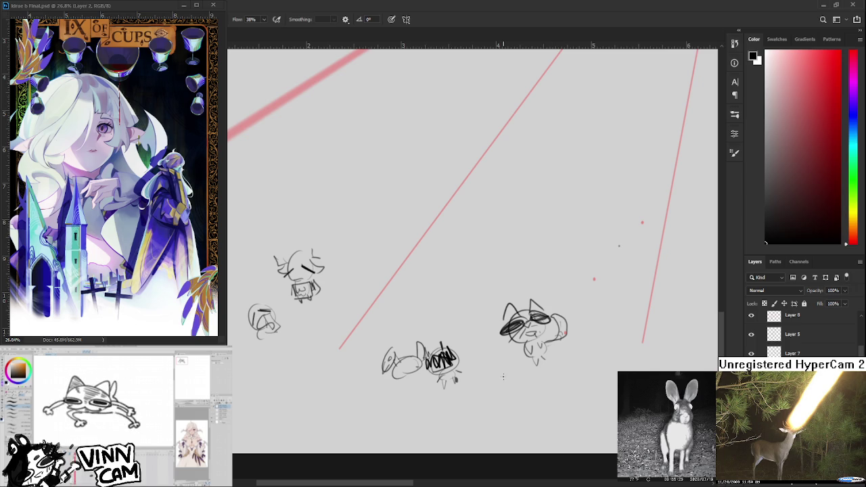
{"action": "left_click_drag", "start_coordinate": [629, 135], "coordinate": [442, 378]}
{"action": "mouse_move", "coordinate": [440, 328]}
{"action": "left_mouse_down"}
{"action": "mouse_move", "coordinate": [421, 352]}
{"action": "mouse_move", "coordinate": [397, 360]}
{"action": "left_mouse_up"}
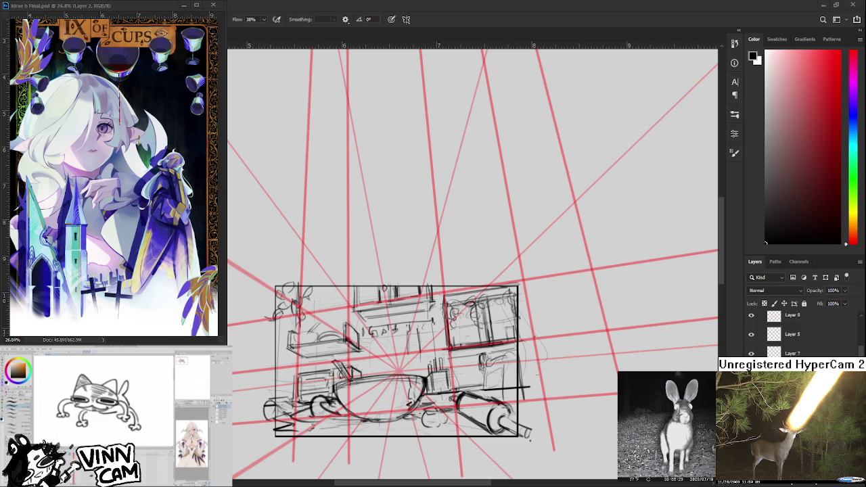
Lasso the round table in the room sketch and put it into Free Transform
{"action": "scroll", "coordinate": [376, 318], "scroll_direction": "up", "scroll_amount": 2}
{"action": "scroll", "coordinate": [799, 332], "scroll_direction": "up", "scroll_amount": 1}
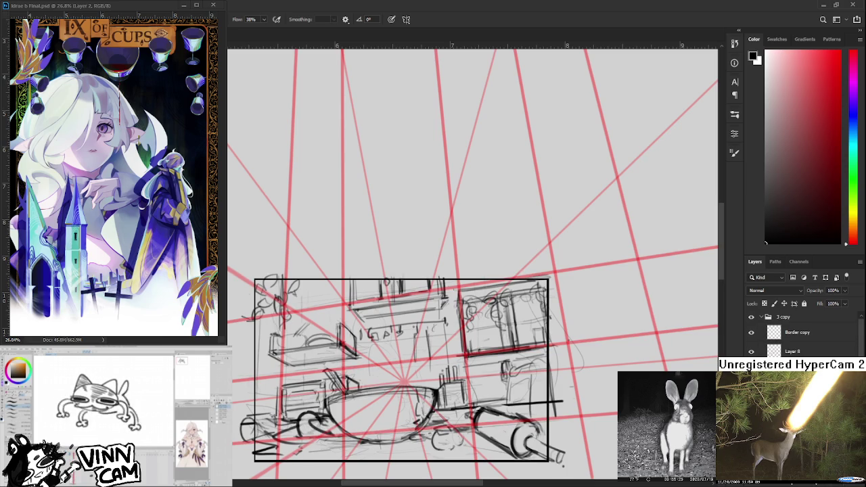
{"action": "left_click_drag", "start_coordinate": [424, 378], "coordinate": [405, 343]}
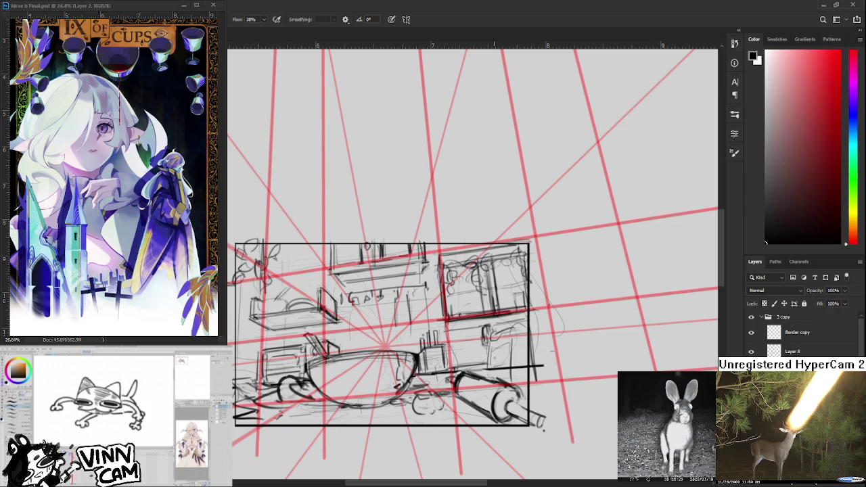
{"action": "key", "text": "ctrl+comma"}
{"action": "key", "text": "ctrl+comma"}
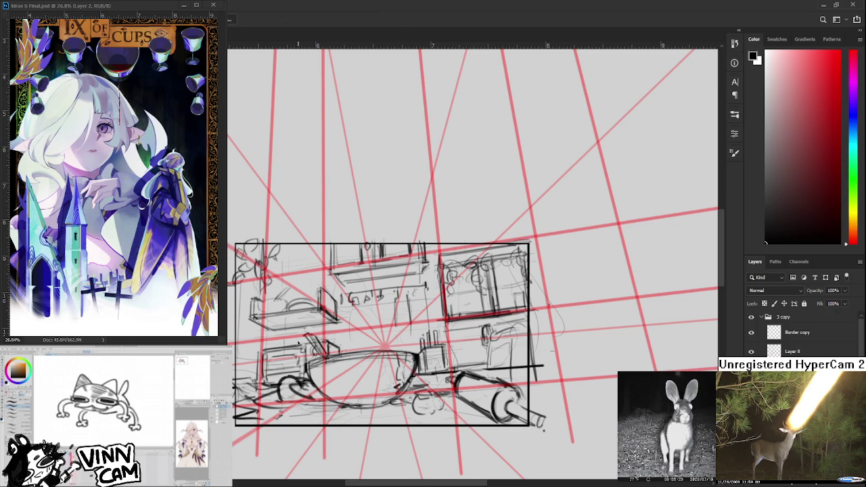
{"action": "mouse_move", "coordinate": [300, 329]}
{"action": "left_mouse_down"}
{"action": "mouse_move", "coordinate": [360, 343]}
{"action": "mouse_move", "coordinate": [312, 401]}
{"action": "left_mouse_up"}
{"action": "key", "text": "ctrl+t"}
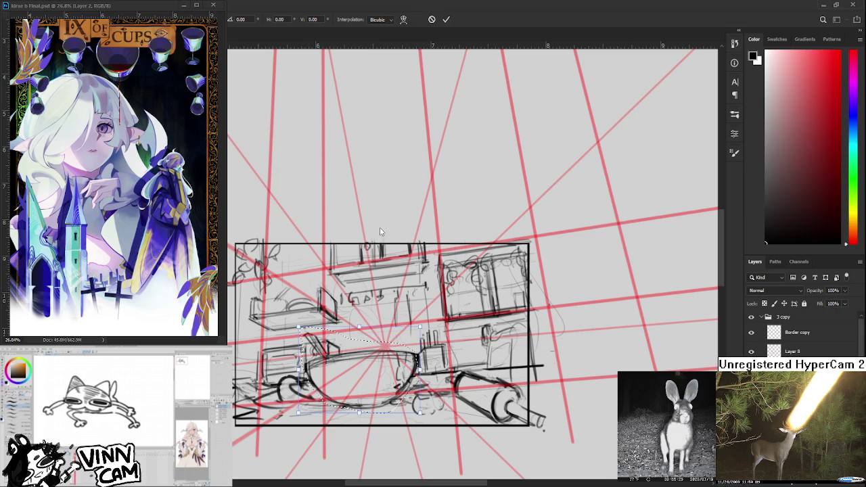
Skew the round table horizontally by H 1.85, commit, deselect and zoom out
{"action": "left_click_drag", "start_coordinate": [357, 414], "coordinate": [360, 411]}
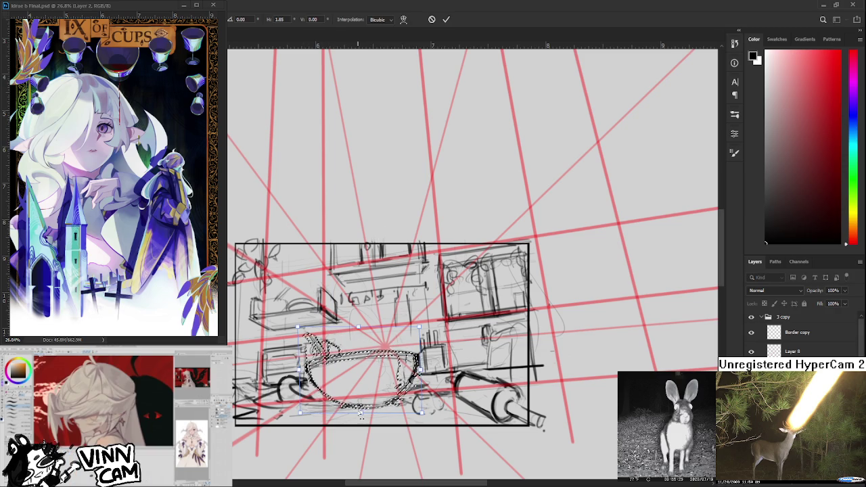
{"action": "key", "text": "Return"}
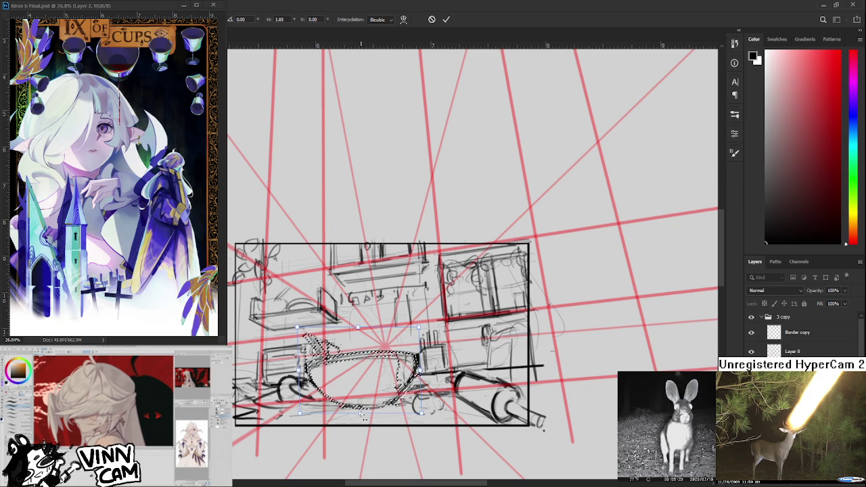
{"action": "key", "text": "ctrl+d"}
{"action": "scroll", "coordinate": [438, 363], "scroll_direction": "down", "scroll_amount": 1}
{"action": "scroll", "coordinate": [438, 363], "scroll_direction": "down", "scroll_amount": 3}
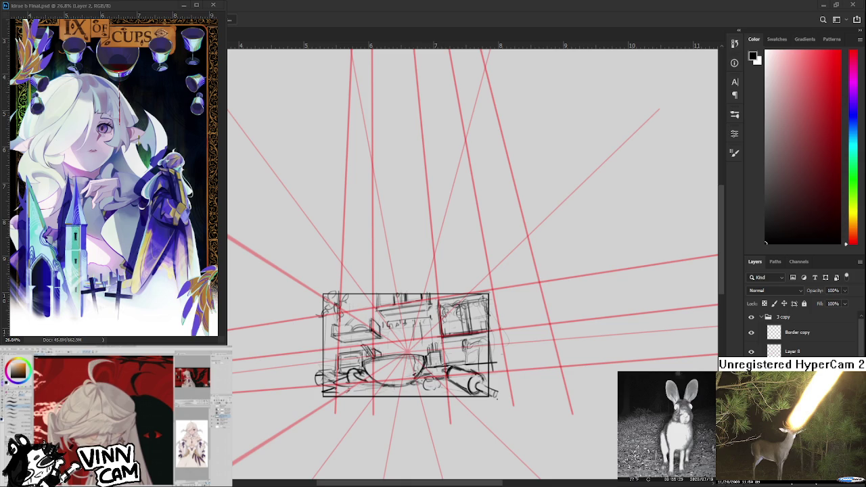
Zoom in on the room sketch and return to the Brush tool
{"action": "scroll", "coordinate": [431, 364], "scroll_direction": "up", "scroll_amount": 1}
{"action": "scroll", "coordinate": [431, 364], "scroll_direction": "up", "scroll_amount": 1}
{"action": "scroll", "coordinate": [432, 364], "scroll_direction": "up", "scroll_amount": 1}
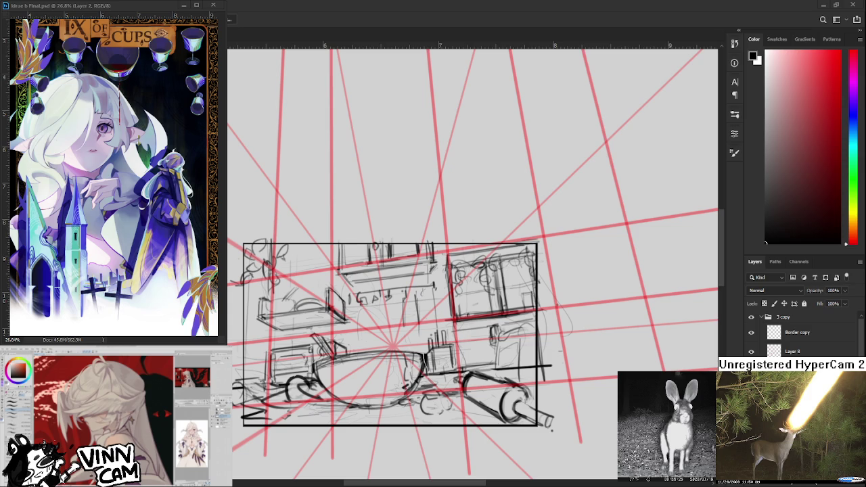
{"action": "key", "text": "b"}
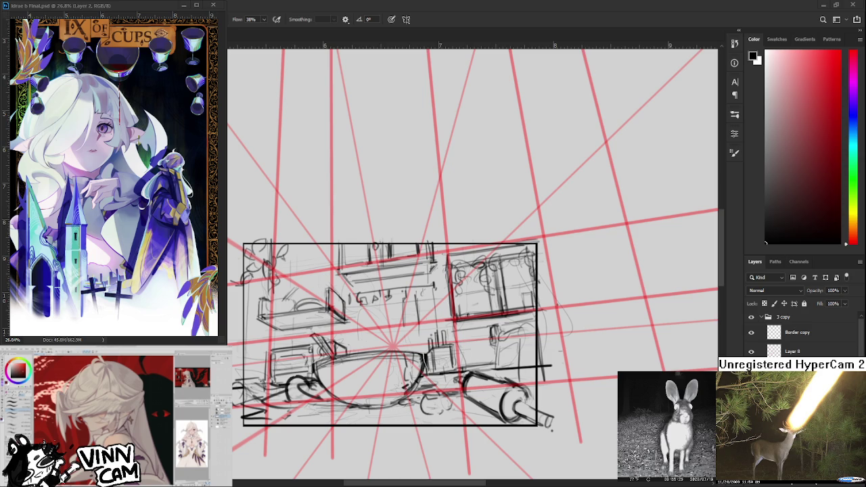
Redraw the middle shelf unit's left edge, vertical and base lines, undoing rejected strokes
{"action": "scroll", "coordinate": [308, 252], "scroll_direction": "up", "scroll_amount": 3}
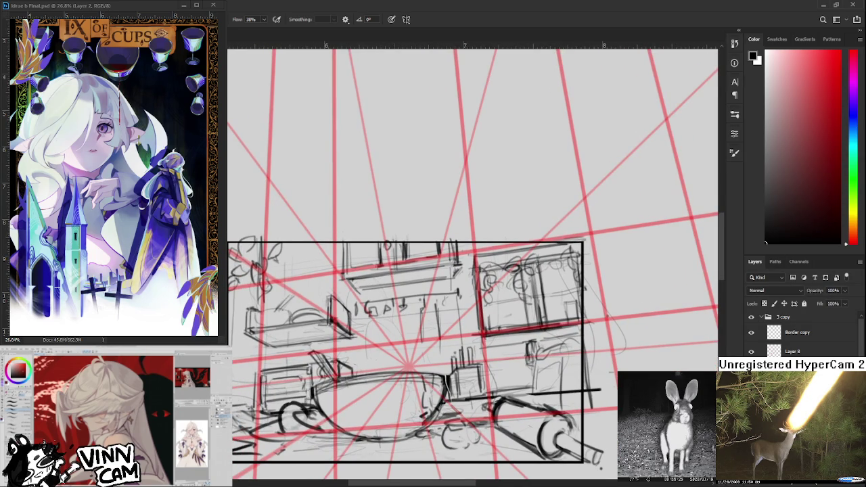
{"action": "scroll", "coordinate": [291, 304], "scroll_direction": "up", "scroll_amount": 1}
{"action": "scroll", "coordinate": [291, 305], "scroll_direction": "right", "scroll_amount": 1}
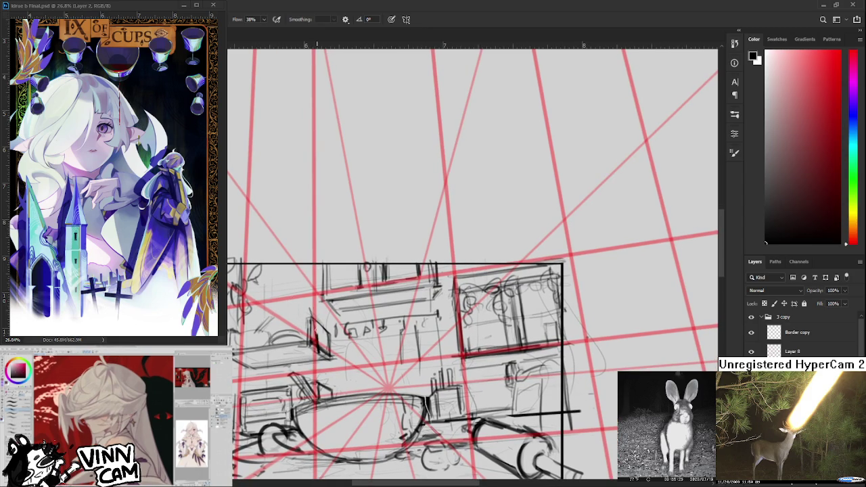
{"action": "left_click_drag", "start_coordinate": [346, 297], "coordinate": [325, 338]}
{"action": "key", "text": "ctrl+z"}
{"action": "mouse_move", "coordinate": [324, 299]}
{"action": "left_mouse_down"}
{"action": "mouse_move", "coordinate": [326, 345]}
{"action": "mouse_move", "coordinate": [353, 292]}
{"action": "left_mouse_up"}
{"action": "left_click_drag", "start_coordinate": [319, 339], "coordinate": [360, 340]}
{"action": "mouse_move", "coordinate": [359, 292]}
{"action": "left_mouse_down"}
{"action": "mouse_move", "coordinate": [359, 344]}
{"action": "mouse_move", "coordinate": [324, 344]}
{"action": "left_mouse_up"}
{"action": "key", "text": "ctrl+z"}
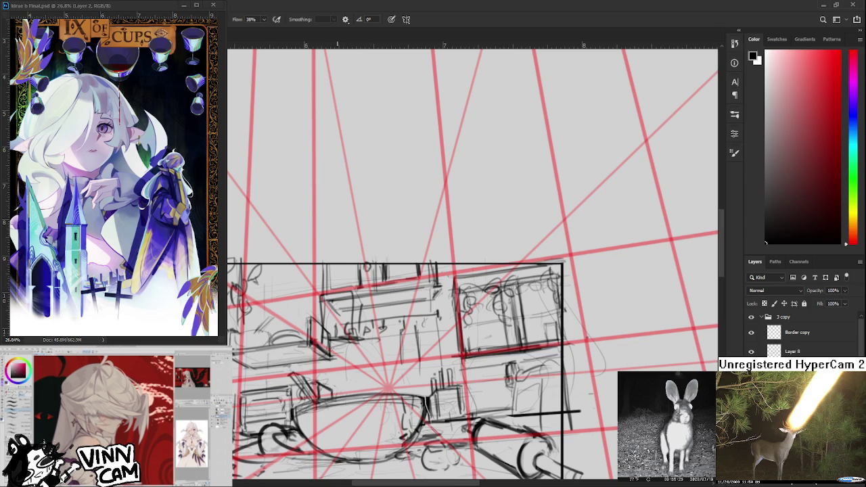
{"action": "scroll", "coordinate": [369, 370], "scroll_direction": "down", "scroll_amount": 1}
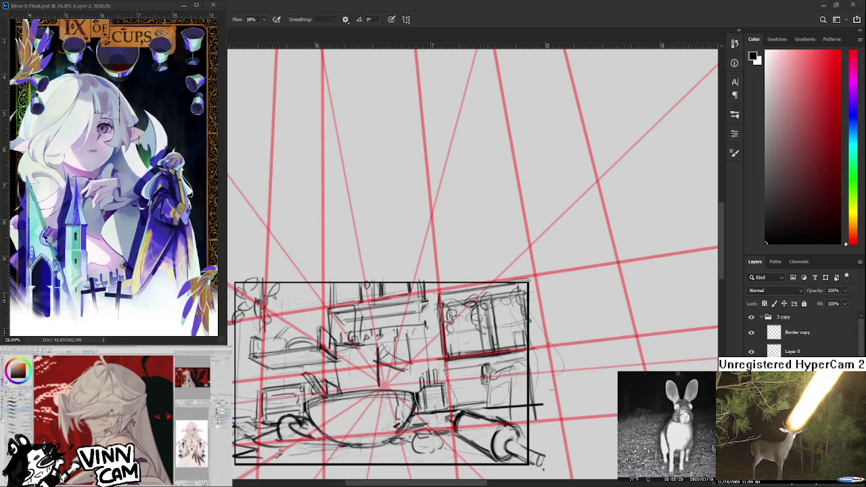
{"action": "scroll", "coordinate": [408, 356], "scroll_direction": "up", "scroll_amount": 1}
Move the middle shelf section down and right and shrink it slightly with Free Transform
{"action": "key", "text": "ctrl+t"}
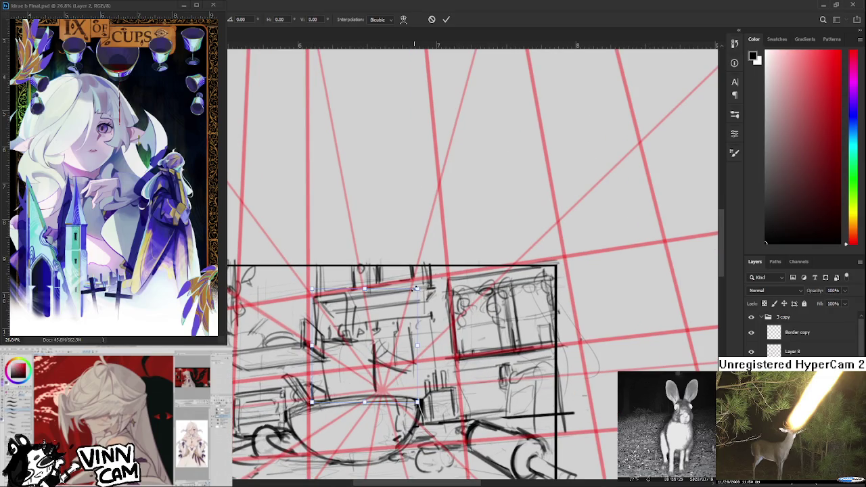
{"action": "left_click_drag", "start_coordinate": [438, 281], "coordinate": [419, 327]}
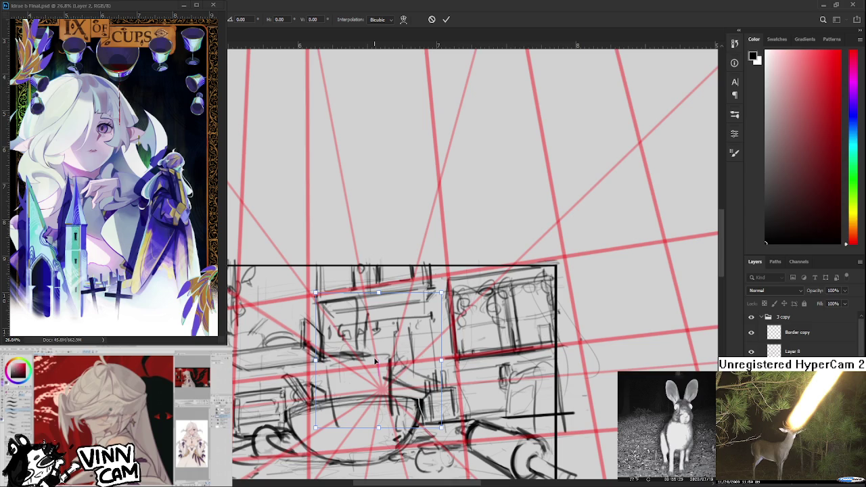
{"action": "left_click_drag", "start_coordinate": [442, 293], "coordinate": [438, 295]}
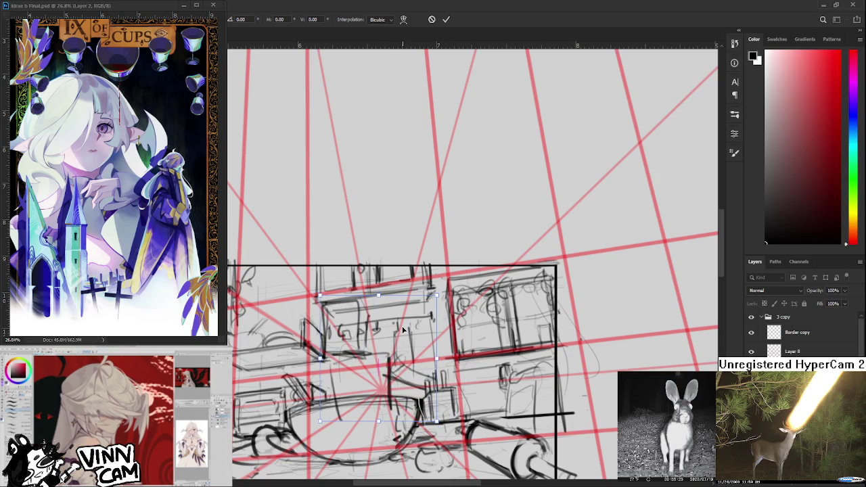
{"action": "key", "text": "Return"}
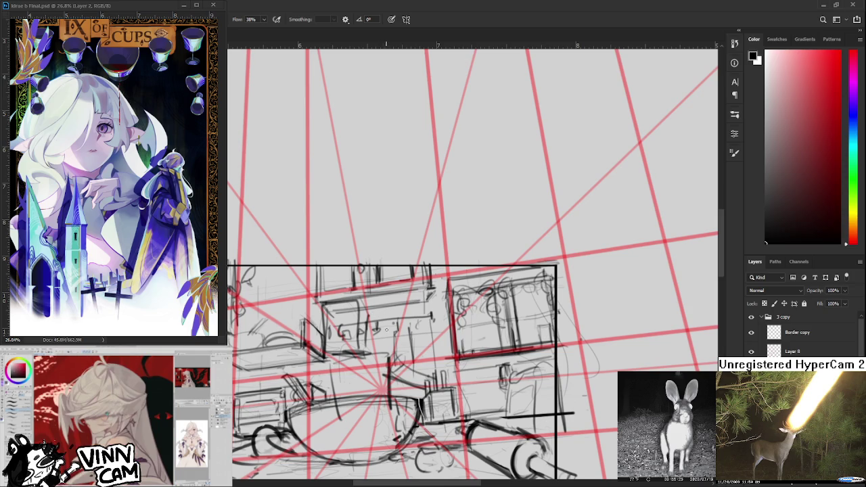
Scale the selected sketch area down proportionally and commit the transform
{"action": "key", "text": "ctrl+t"}
{"action": "left_click_drag", "start_coordinate": [427, 420], "coordinate": [422, 406]}
{"action": "key", "text": "Return"}
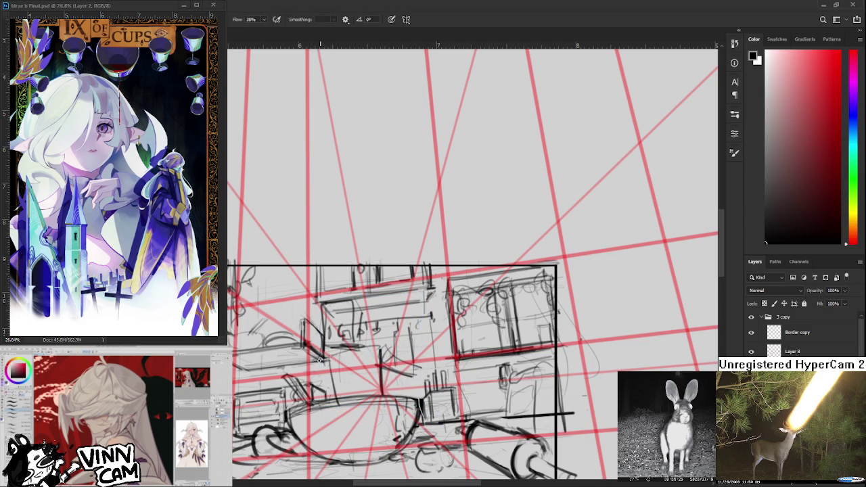
Darken the strokes in the middle of the sketch, undoing one stray short stroke
{"action": "left_click_drag", "start_coordinate": [321, 359], "coordinate": [301, 376]}
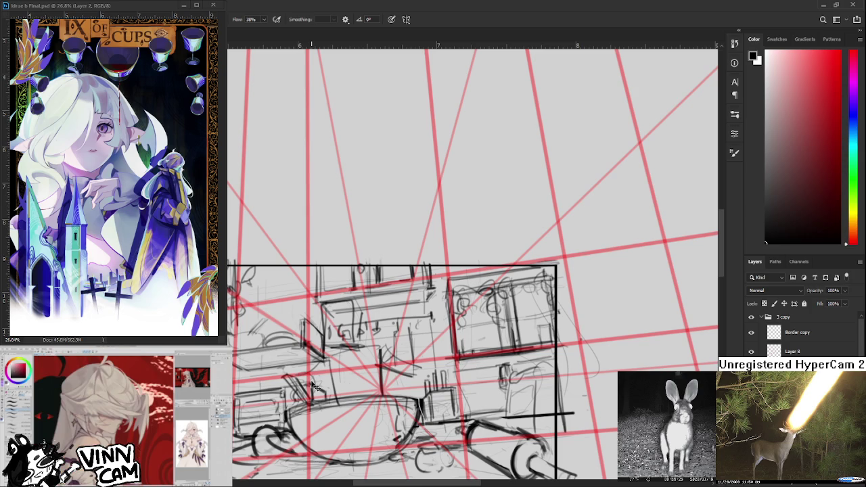
{"action": "left_click_drag", "start_coordinate": [285, 382], "coordinate": [301, 380]}
{"action": "key", "text": "ctrl+z"}
{"action": "mouse_move", "coordinate": [386, 379]}
{"action": "left_mouse_down"}
{"action": "mouse_move", "coordinate": [350, 374]}
{"action": "mouse_move", "coordinate": [360, 368]}
{"action": "mouse_move", "coordinate": [329, 382]}
{"action": "mouse_move", "coordinate": [385, 378]}
{"action": "mouse_move", "coordinate": [335, 384]}
{"action": "left_mouse_up"}
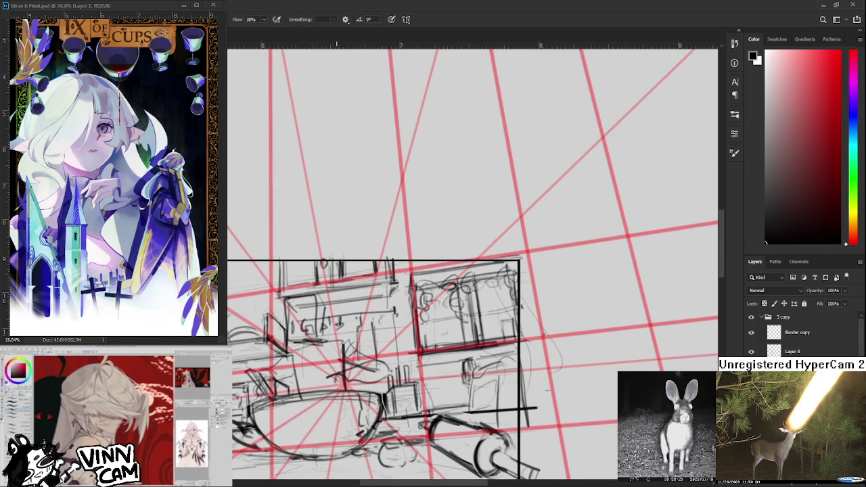
Lasso part of the central strokes and shift them with Free Transform
{"action": "key", "text": "l"}
{"action": "mouse_move", "coordinate": [308, 348]}
{"action": "left_mouse_down"}
{"action": "mouse_move", "coordinate": [352, 351]}
{"action": "mouse_move", "coordinate": [329, 327]}
{"action": "mouse_move", "coordinate": [371, 347]}
{"action": "left_mouse_up"}
{"action": "key", "text": "ctrl+t"}
{"action": "key", "text": "Return"}
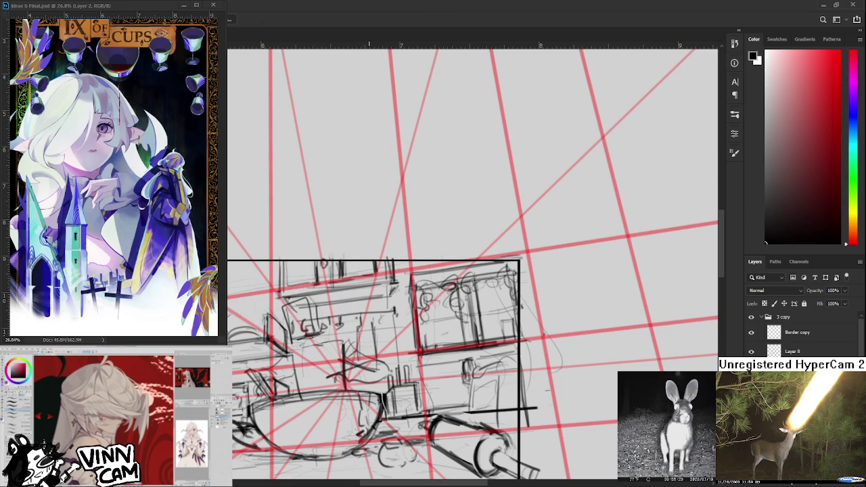
{"action": "scroll", "coordinate": [379, 359], "scroll_direction": "down", "scroll_amount": 2}
{"action": "scroll", "coordinate": [379, 358], "scroll_direction": "down", "scroll_amount": 1}
{"action": "scroll", "coordinate": [389, 346], "scroll_direction": "up", "scroll_amount": 3}
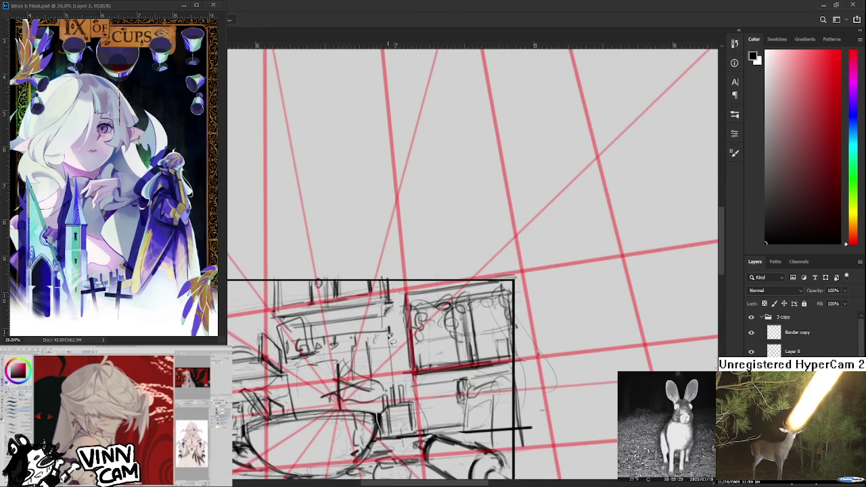
Erase the messy strokes near the table's middle and redraw them with the brush
{"action": "key", "text": "e"}
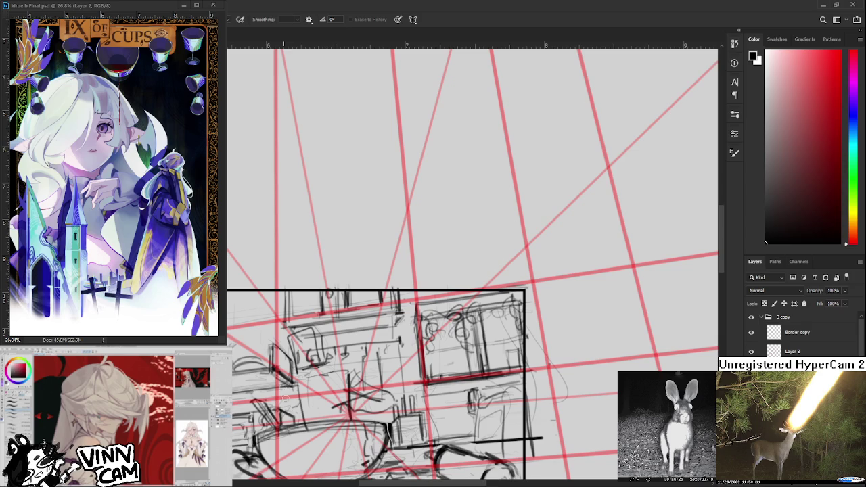
{"action": "key", "text": "b"}
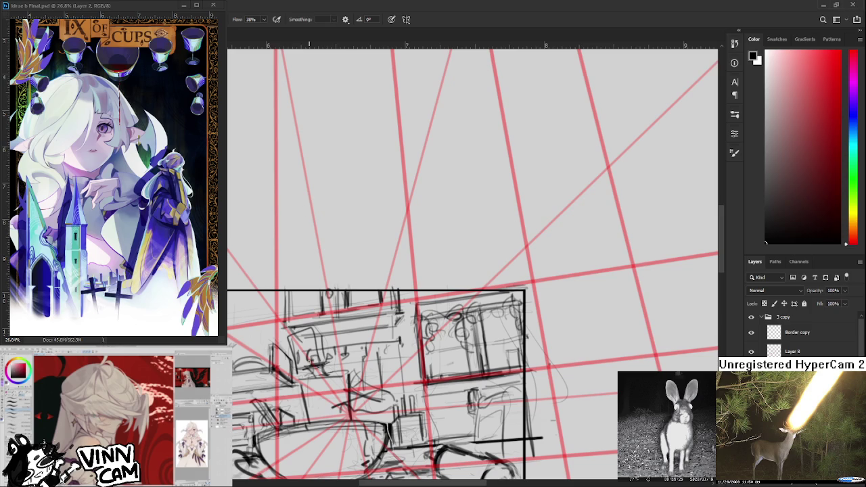
{"action": "scroll", "coordinate": [473, 267], "scroll_direction": "down", "scroll_amount": 3}
{"action": "key", "text": "e"}
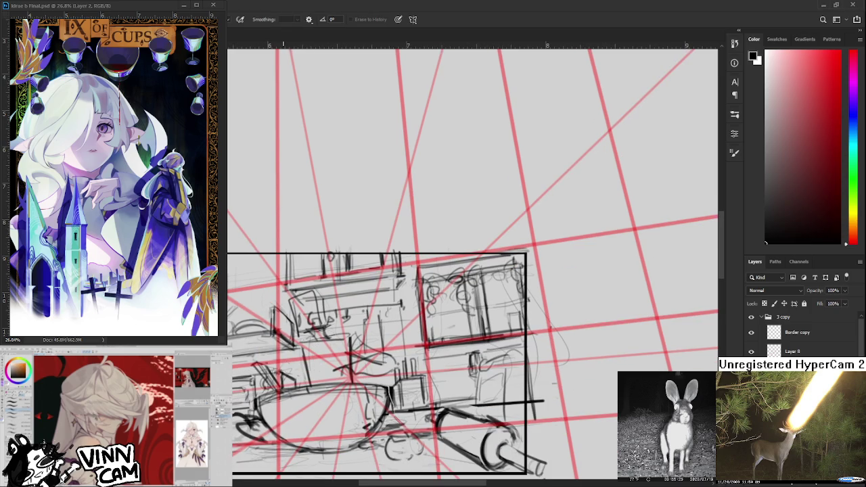
{"action": "key", "text": "b"}
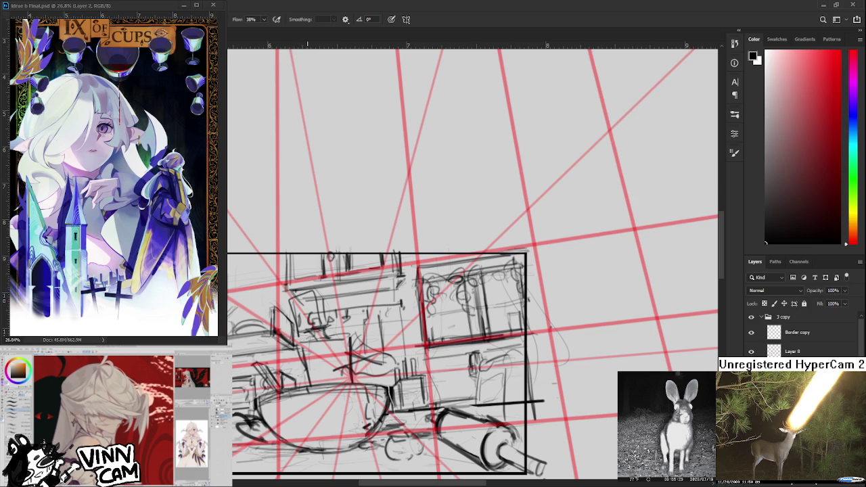
{"action": "scroll", "coordinate": [306, 371], "scroll_direction": "right", "scroll_amount": 2}
{"action": "key", "text": "e"}
{"action": "mouse_move", "coordinate": [315, 366]}
{"action": "left_mouse_down"}
{"action": "mouse_move", "coordinate": [325, 374]}
{"action": "mouse_move", "coordinate": [349, 361]}
{"action": "mouse_move", "coordinate": [342, 348]}
{"action": "mouse_move", "coordinate": [355, 365]}
{"action": "mouse_move", "coordinate": [352, 335]}
{"action": "left_mouse_up"}
{"action": "key", "text": "b"}
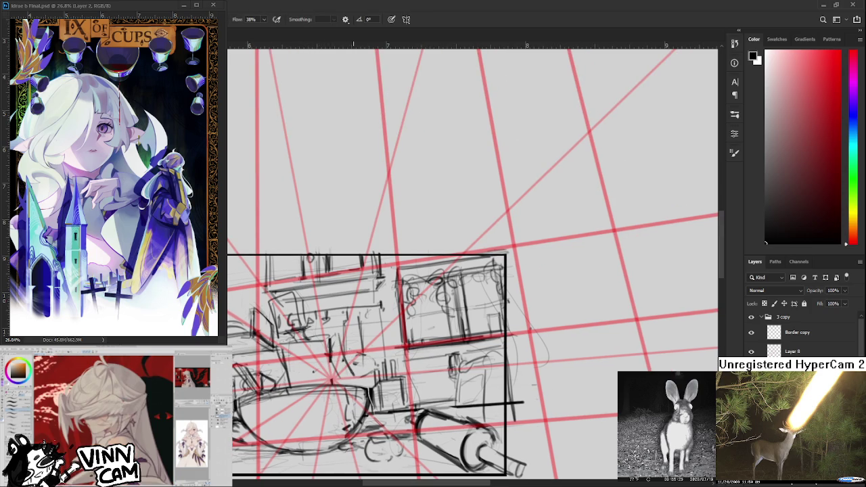
{"action": "mouse_move", "coordinate": [353, 366]}
{"action": "left_mouse_down"}
{"action": "mouse_move", "coordinate": [332, 359]}
{"action": "mouse_move", "coordinate": [359, 373]}
{"action": "mouse_move", "coordinate": [314, 365]}
{"action": "mouse_move", "coordinate": [360, 390]}
{"action": "left_mouse_up"}
Erase dark strokes and add diagonal hatching with short dark marks above it near the table
{"action": "mouse_move", "coordinate": [309, 358]}
{"action": "left_mouse_down"}
{"action": "mouse_move", "coordinate": [322, 352]}
{"action": "mouse_move", "coordinate": [305, 389]}
{"action": "mouse_move", "coordinate": [353, 364]}
{"action": "left_mouse_up"}
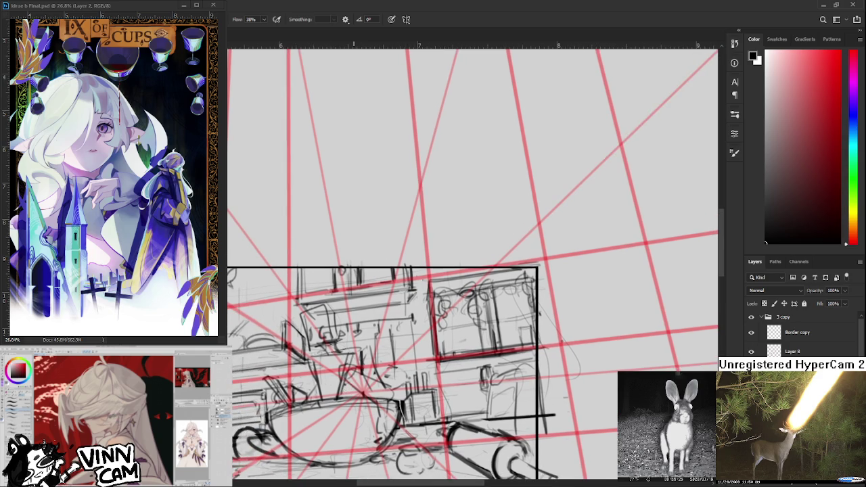
{"action": "scroll", "coordinate": [354, 383], "scroll_direction": "down", "scroll_amount": 4}
{"action": "scroll", "coordinate": [354, 383], "scroll_direction": "up", "scroll_amount": 6}
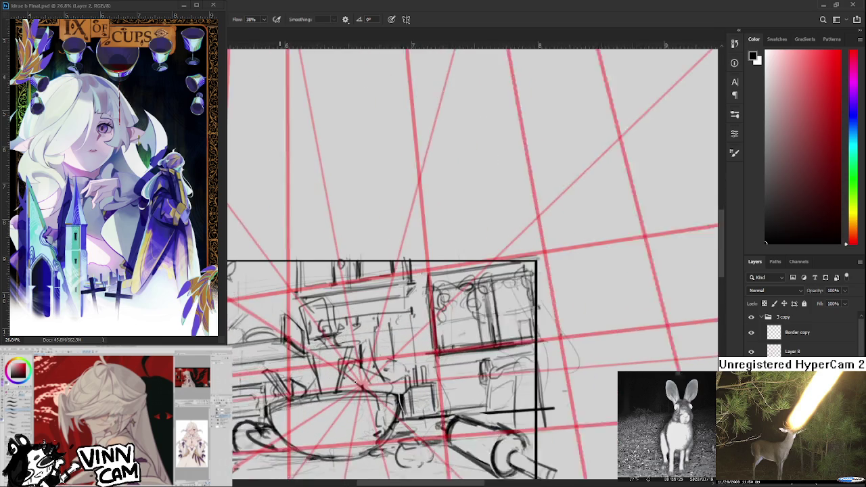
{"action": "mouse_move", "coordinate": [354, 384]}
{"action": "left_mouse_down"}
{"action": "mouse_move", "coordinate": [331, 320]}
{"action": "mouse_move", "coordinate": [346, 362]}
{"action": "mouse_move", "coordinate": [331, 351]}
{"action": "mouse_move", "coordinate": [320, 367]}
{"action": "mouse_move", "coordinate": [354, 361]}
{"action": "mouse_move", "coordinate": [343, 376]}
{"action": "left_mouse_up"}
{"action": "mouse_move", "coordinate": [348, 331]}
{"action": "left_mouse_down"}
{"action": "mouse_move", "coordinate": [325, 393]}
{"action": "mouse_move", "coordinate": [317, 391]}
{"action": "mouse_move", "coordinate": [336, 359]}
{"action": "left_mouse_up"}
{"action": "left_click_drag", "start_coordinate": [339, 359], "coordinate": [325, 384]}
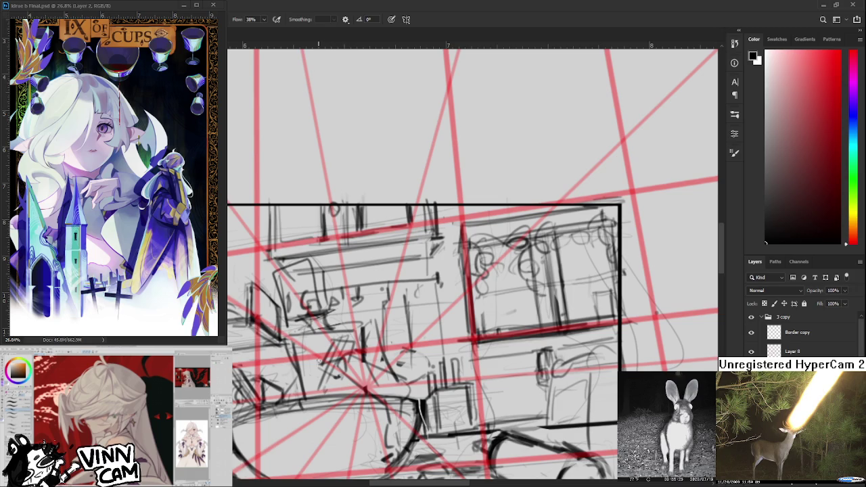
{"action": "mouse_move", "coordinate": [350, 326]}
{"action": "left_mouse_down"}
{"action": "mouse_move", "coordinate": [341, 341]}
{"action": "mouse_move", "coordinate": [349, 334]}
{"action": "left_mouse_up"}
Lasso the new hatching and rotate it about -11.75° to match the perspective
{"action": "key", "text": "l"}
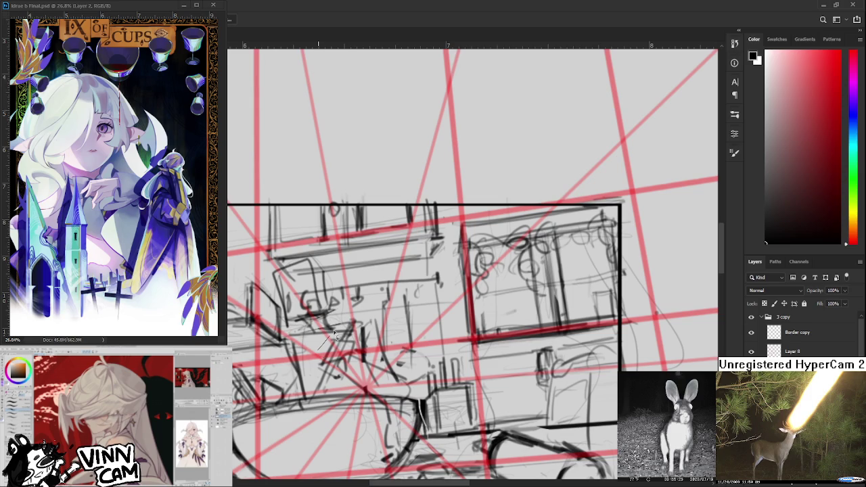
{"action": "left_click_drag", "start_coordinate": [352, 308], "coordinate": [325, 345]}
{"action": "key", "text": "ctrl+t"}
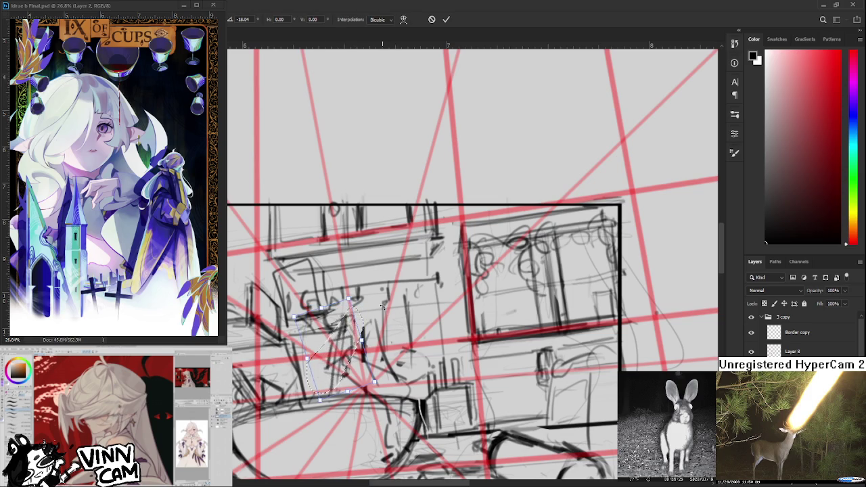
{"action": "left_click_drag", "start_coordinate": [395, 315], "coordinate": [382, 309]}
{"action": "key", "text": "Return"}
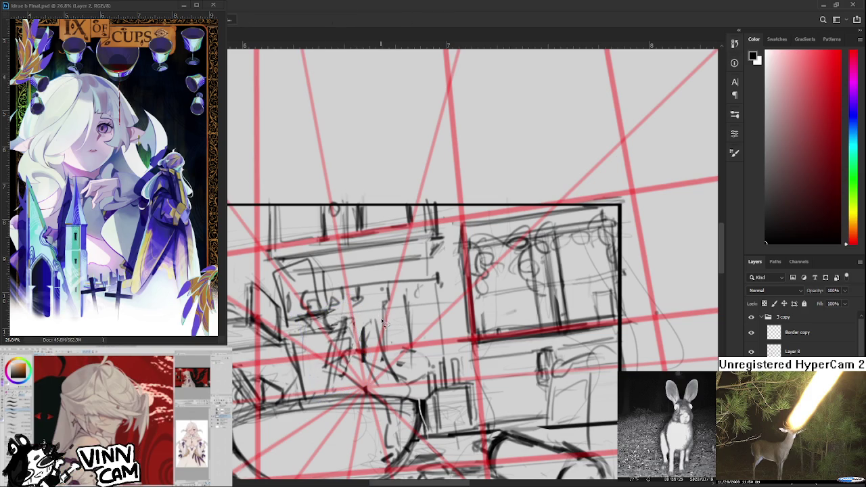
{"action": "key", "text": "ctrl+d"}
Redraw the small strokes above the hatching
{"action": "key", "text": "b"}
{"action": "key", "text": "e"}
{"action": "mouse_move", "coordinate": [326, 325]}
{"action": "left_mouse_down"}
{"action": "mouse_move", "coordinate": [354, 323]}
{"action": "mouse_move", "coordinate": [384, 376]}
{"action": "left_mouse_up"}
{"action": "key", "text": "b"}
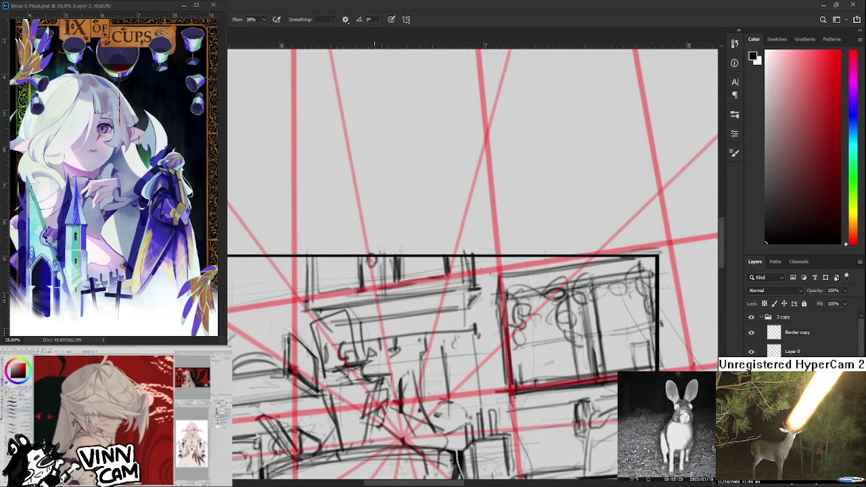
Lasso the small sketched box on the left and reshape it to fit the perspective guides
{"action": "left_click_drag", "start_coordinate": [322, 306], "coordinate": [343, 378]}
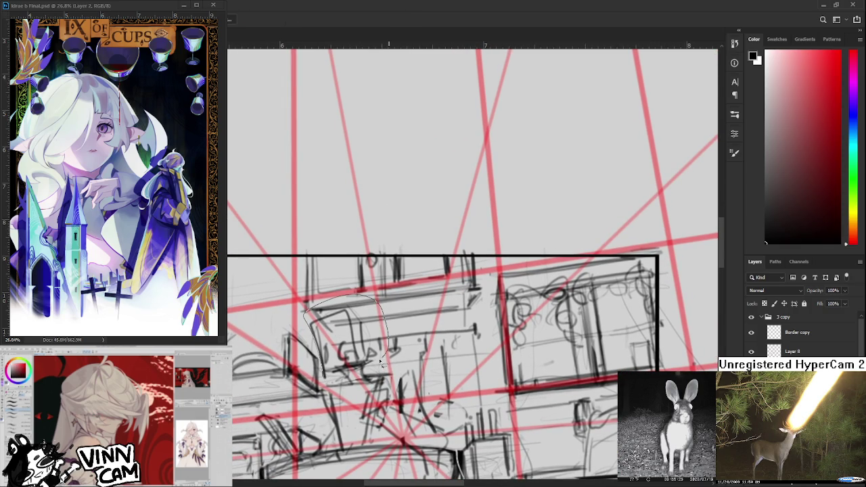
{"action": "key", "text": "ctrl+t"}
{"action": "left_click_drag", "start_coordinate": [383, 378], "coordinate": [376, 371]}
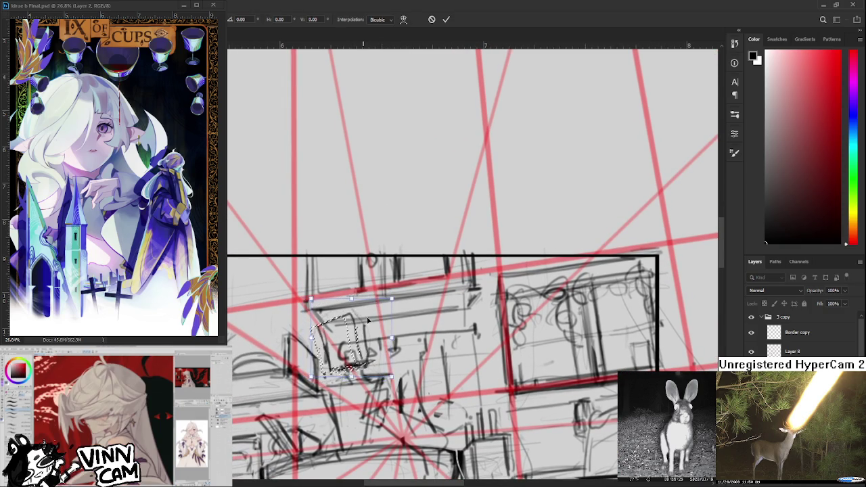
{"action": "key", "text": "Return"}
{"action": "key", "text": "ctrl+d"}
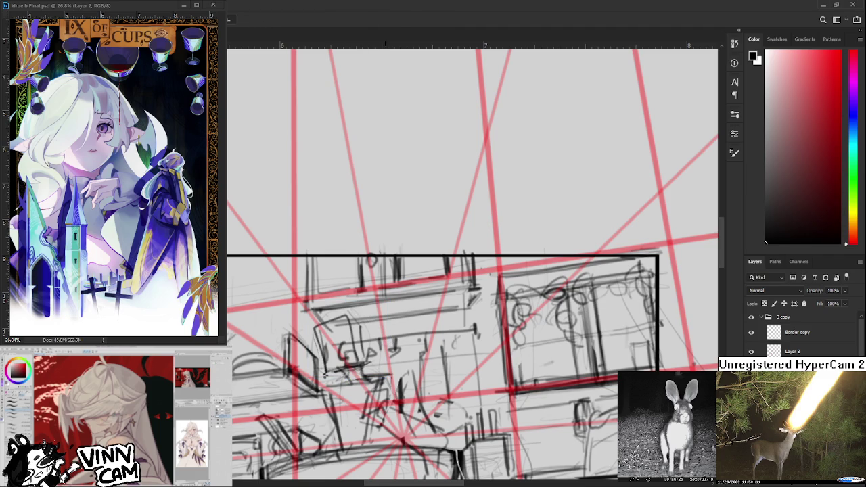
{"action": "scroll", "coordinate": [379, 357], "scroll_direction": "down", "scroll_amount": 4}
Lasso part of the sketch and shift the selected strokes up with a free transform
{"action": "scroll", "coordinate": [383, 366], "scroll_direction": "up", "scroll_amount": 3}
{"action": "scroll", "coordinate": [386, 376], "scroll_direction": "up", "scroll_amount": 1}
{"action": "mouse_move", "coordinate": [390, 401]}
{"action": "left_mouse_down"}
{"action": "mouse_move", "coordinate": [393, 407]}
{"action": "mouse_move", "coordinate": [417, 384]}
{"action": "left_mouse_up"}
{"action": "key", "text": "ctrl+t"}
{"action": "key", "text": "Return"}
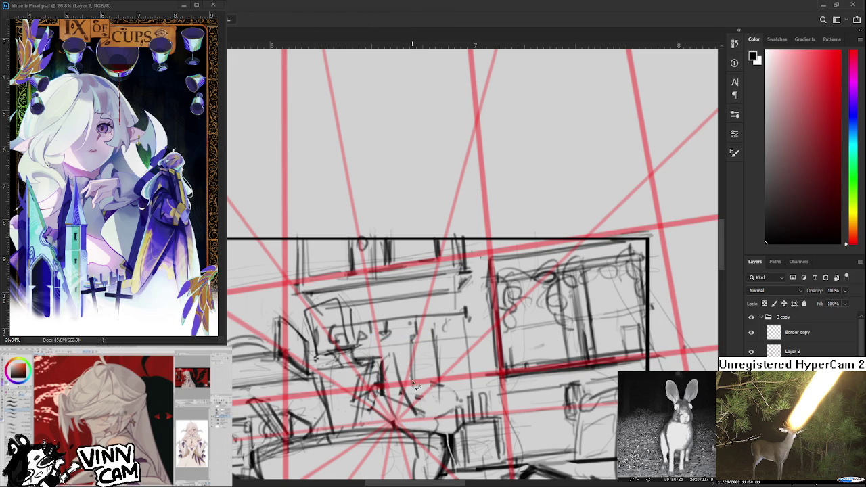
Draw dark brush strokes down toward and left of the red vanishing point
{"action": "key", "text": "b"}
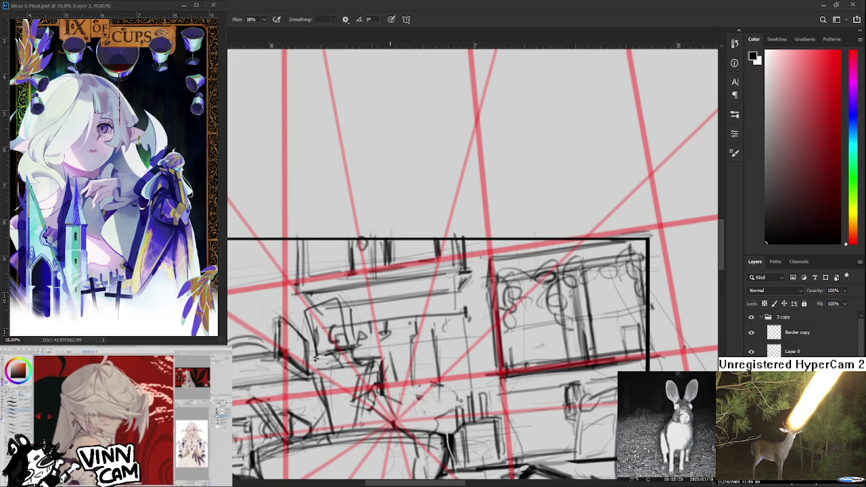
{"action": "left_click_drag", "start_coordinate": [389, 356], "coordinate": [410, 421]}
{"action": "mouse_move", "coordinate": [370, 401]}
{"action": "left_mouse_down"}
{"action": "mouse_move", "coordinate": [390, 427]}
{"action": "mouse_move", "coordinate": [405, 428]}
{"action": "left_mouse_up"}
{"action": "mouse_move", "coordinate": [382, 359]}
{"action": "left_mouse_down"}
{"action": "mouse_move", "coordinate": [373, 353]}
{"action": "mouse_move", "coordinate": [393, 365]}
{"action": "left_mouse_up"}
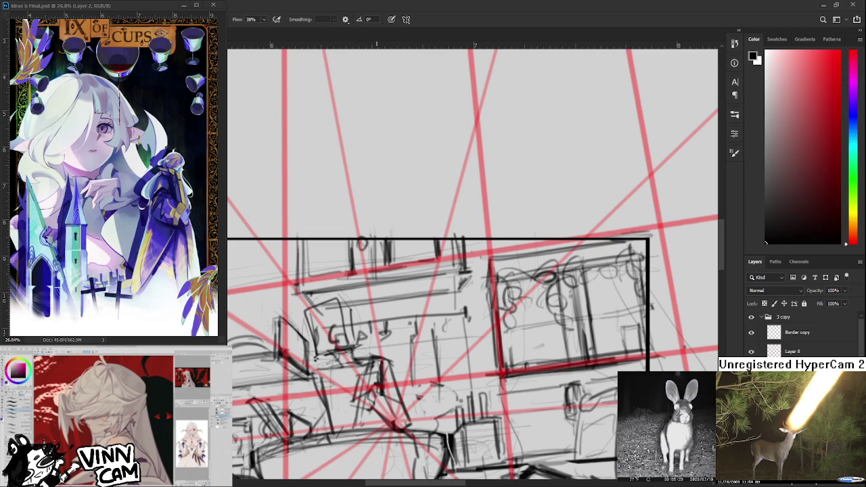
Pan over the sketch while toggling between eraser and brush to review the linework
{"action": "left_click_drag", "start_coordinate": [338, 346], "coordinate": [356, 347]}
{"action": "left_click_drag", "start_coordinate": [380, 308], "coordinate": [371, 365]}
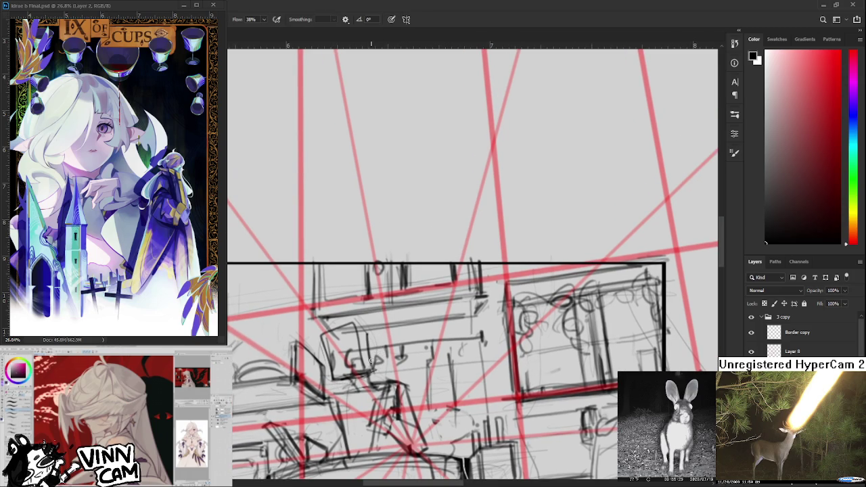
{"action": "key", "text": "e"}
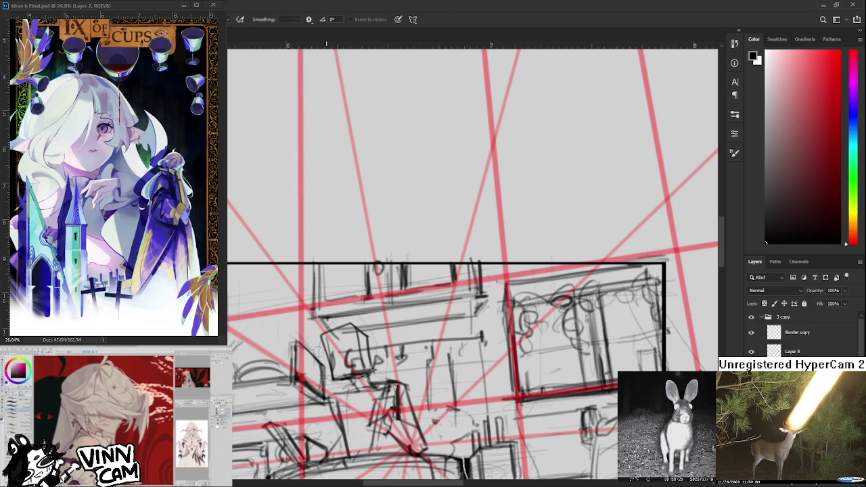
{"action": "key", "text": "b"}
{"action": "scroll", "coordinate": [342, 391], "scroll_direction": "down", "scroll_amount": 1}
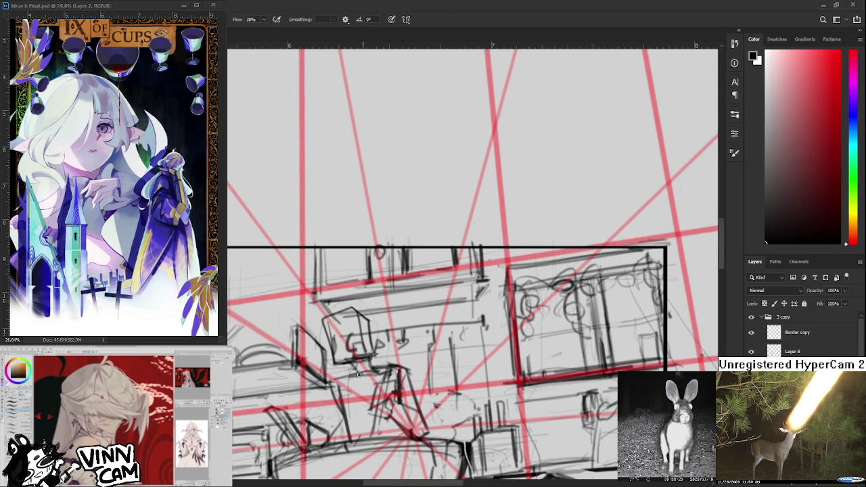
{"action": "scroll", "coordinate": [341, 394], "scroll_direction": "down", "scroll_amount": 1}
{"action": "key", "text": "e"}
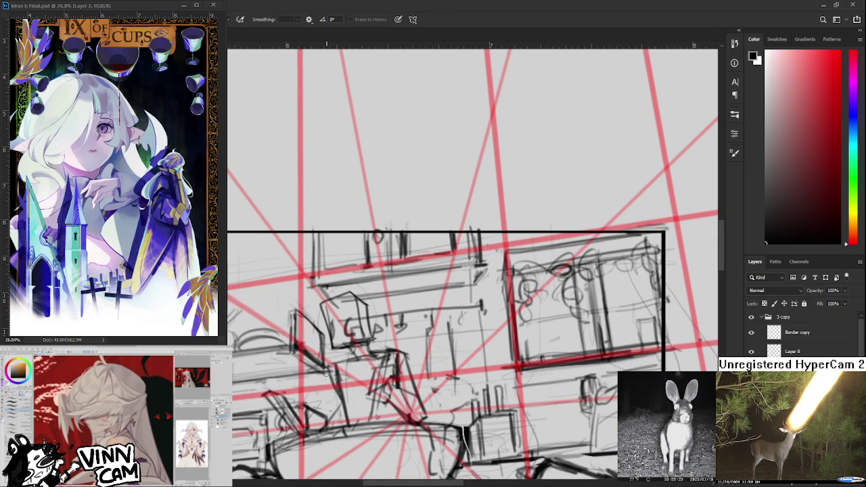
{"action": "key", "text": "b"}
{"action": "left_click_drag", "start_coordinate": [338, 387], "coordinate": [342, 347]}
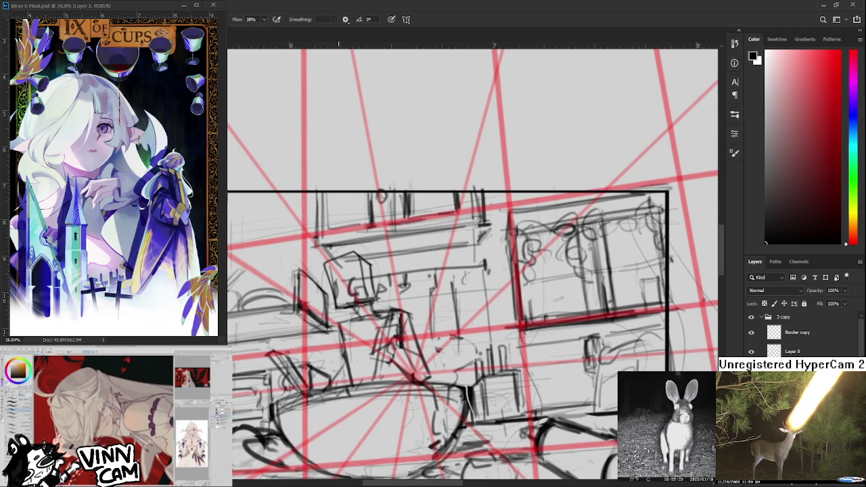
{"action": "key", "text": "e"}
{"action": "key", "text": "b"}
Zoom in and out to check the drawing, then add strokes to its lower middle
{"action": "scroll", "coordinate": [359, 374], "scroll_direction": "down", "scroll_amount": 2}
{"action": "scroll", "coordinate": [359, 374], "scroll_direction": "down", "scroll_amount": 1}
{"action": "scroll", "coordinate": [359, 374], "scroll_direction": "up", "scroll_amount": 2}
{"action": "scroll", "coordinate": [361, 374], "scroll_direction": "up", "scroll_amount": 1}
{"action": "scroll", "coordinate": [361, 374], "scroll_direction": "up", "scroll_amount": 1}
{"action": "left_click_drag", "start_coordinate": [361, 375], "coordinate": [363, 392]}
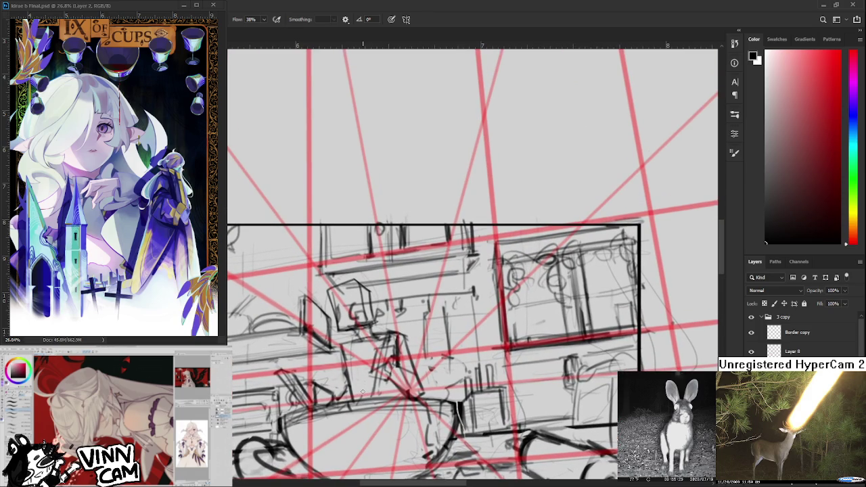
{"action": "scroll", "coordinate": [363, 392], "scroll_direction": "down", "scroll_amount": 1}
{"action": "scroll", "coordinate": [365, 392], "scroll_direction": "down", "scroll_amount": 1}
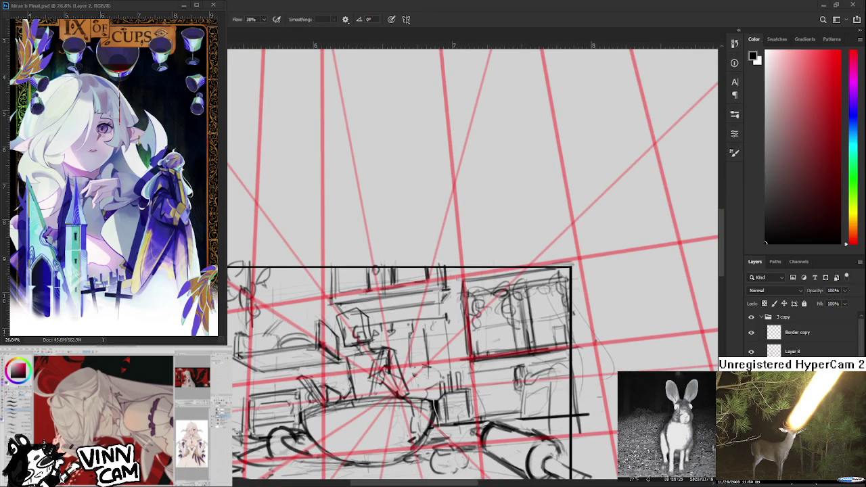
{"action": "scroll", "coordinate": [417, 355], "scroll_direction": "down", "scroll_amount": 2}
{"action": "scroll", "coordinate": [415, 353], "scroll_direction": "up", "scroll_amount": 2}
{"action": "scroll", "coordinate": [414, 352], "scroll_direction": "up", "scroll_amount": 1}
{"action": "scroll", "coordinate": [413, 352], "scroll_direction": "down", "scroll_amount": 1}
{"action": "scroll", "coordinate": [412, 350], "scroll_direction": "down", "scroll_amount": 1}
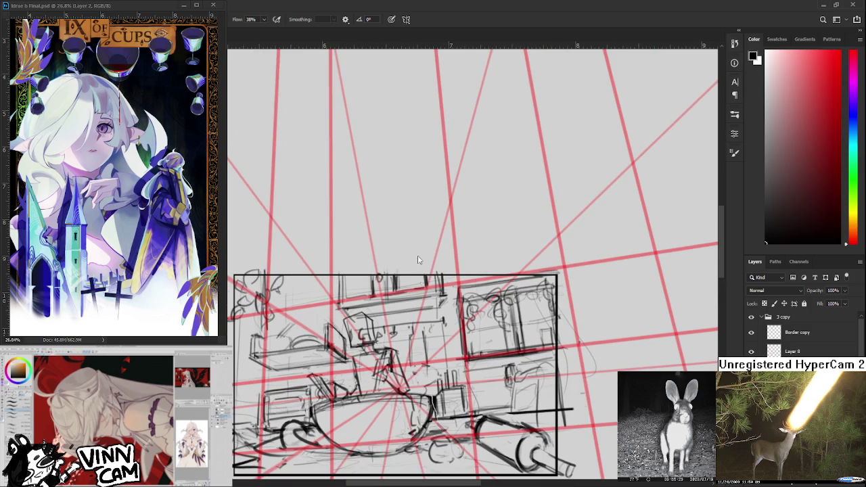
{"action": "scroll", "coordinate": [411, 311], "scroll_direction": "up", "scroll_amount": 1}
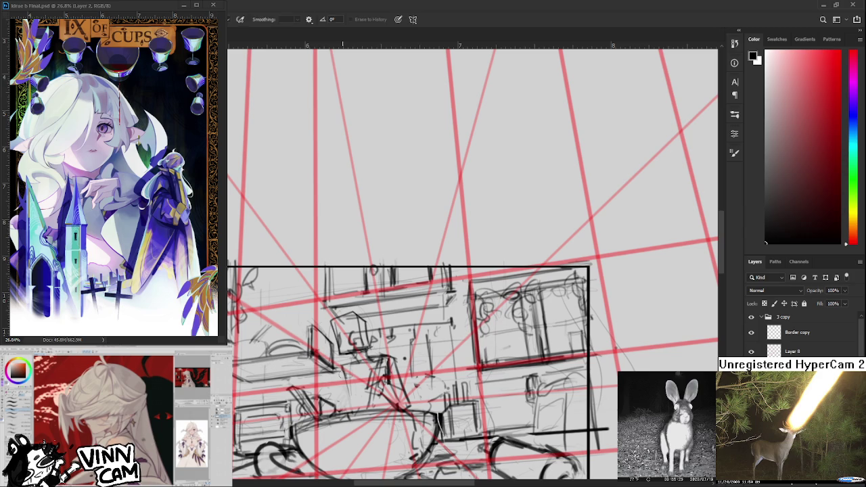
{"action": "left_click_drag", "start_coordinate": [347, 369], "coordinate": [350, 404]}
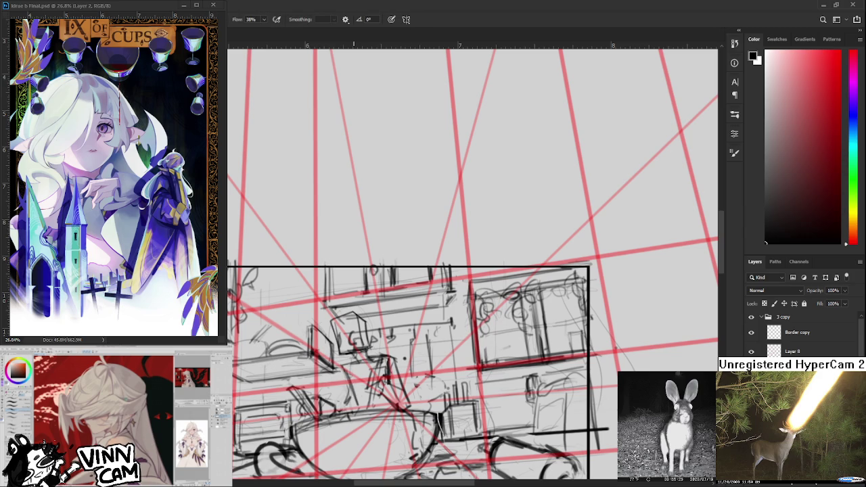
Scale up the selected shelf-and-table block from its top-right corner and nudge it up-left
{"action": "scroll", "coordinate": [369, 372], "scroll_direction": "down", "scroll_amount": 3}
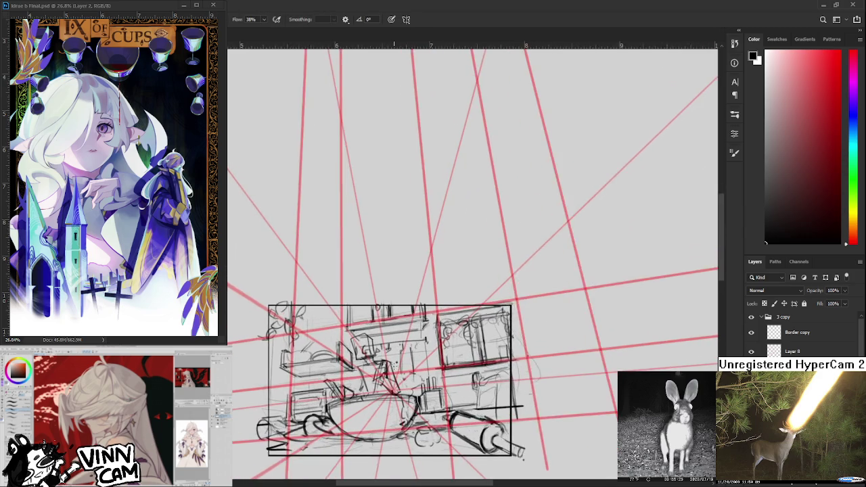
{"action": "scroll", "coordinate": [395, 369], "scroll_direction": "up", "scroll_amount": 3}
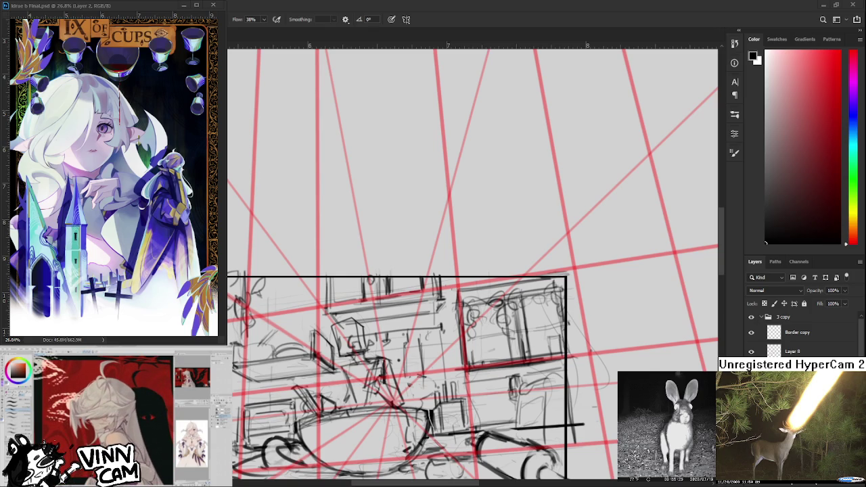
{"action": "scroll", "coordinate": [352, 350], "scroll_direction": "up", "scroll_amount": 1}
{"action": "key", "text": "ctrl+t"}
{"action": "left_click_drag", "start_coordinate": [472, 288], "coordinate": [412, 354]}
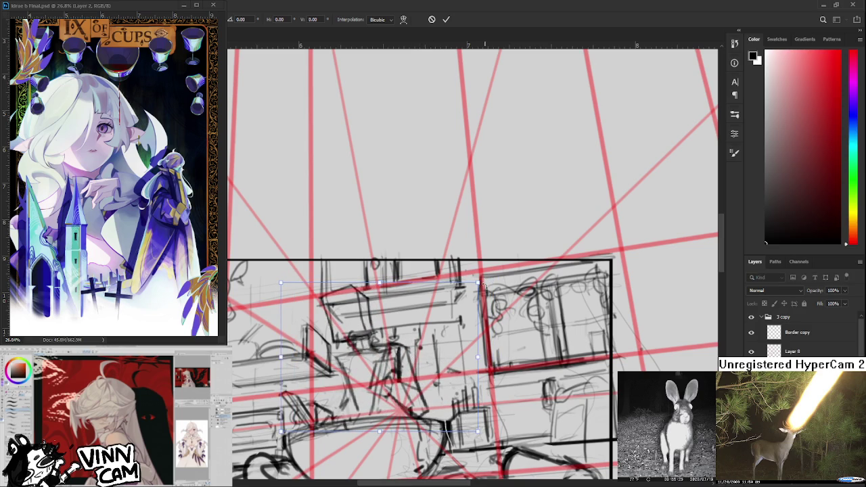
{"action": "left_click_drag", "start_coordinate": [478, 283], "coordinate": [482, 279]}
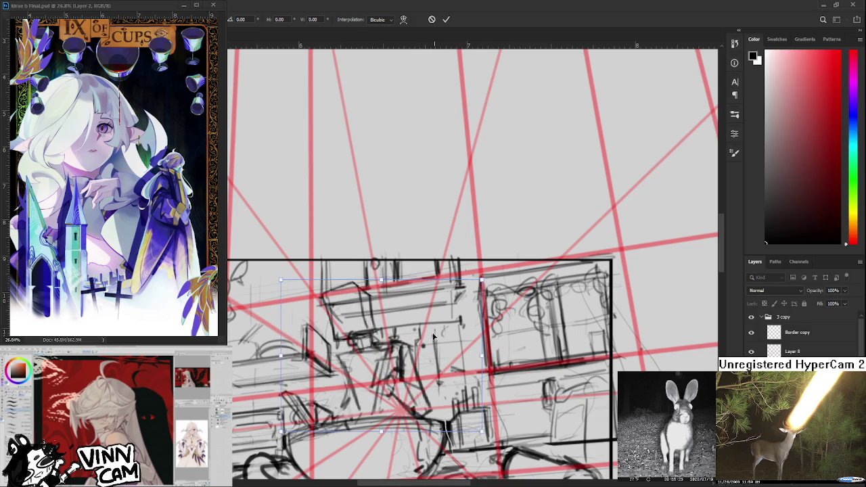
{"action": "left_click_drag", "start_coordinate": [402, 342], "coordinate": [399, 342]}
{"action": "key", "text": "Return"}
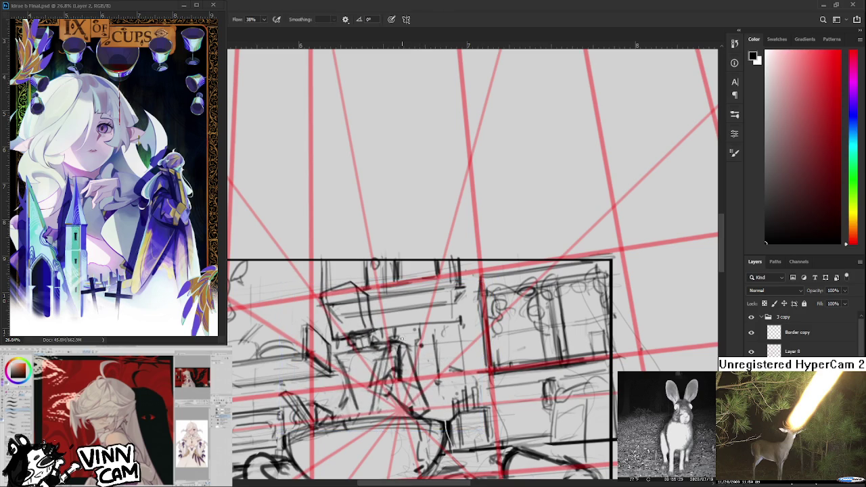
{"action": "scroll", "coordinate": [399, 342], "scroll_direction": "down", "scroll_amount": 5}
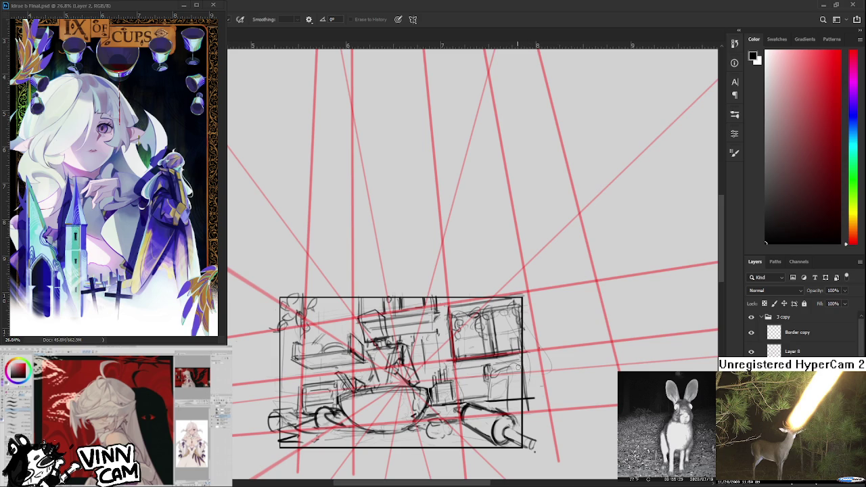
Zoom in to review the shelves, oval table and cabinet linework
{"action": "scroll", "coordinate": [611, 428], "scroll_direction": "up", "scroll_amount": 1}
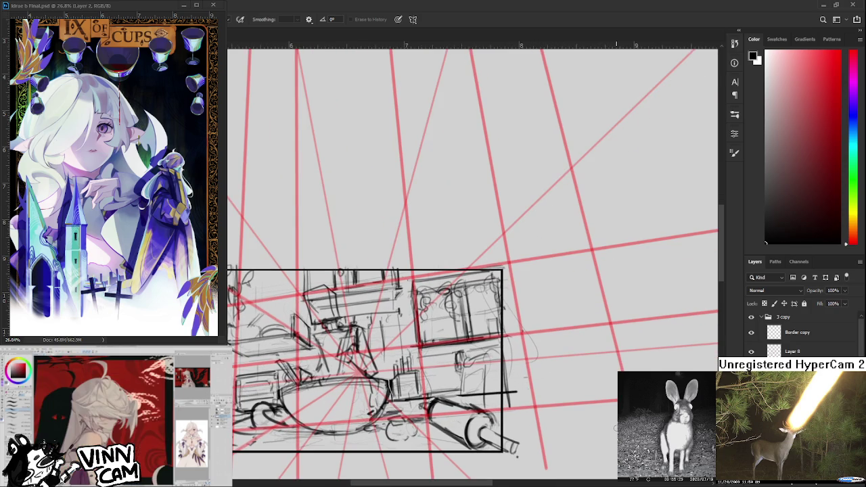
{"action": "scroll", "coordinate": [565, 384], "scroll_direction": "up", "scroll_amount": 2}
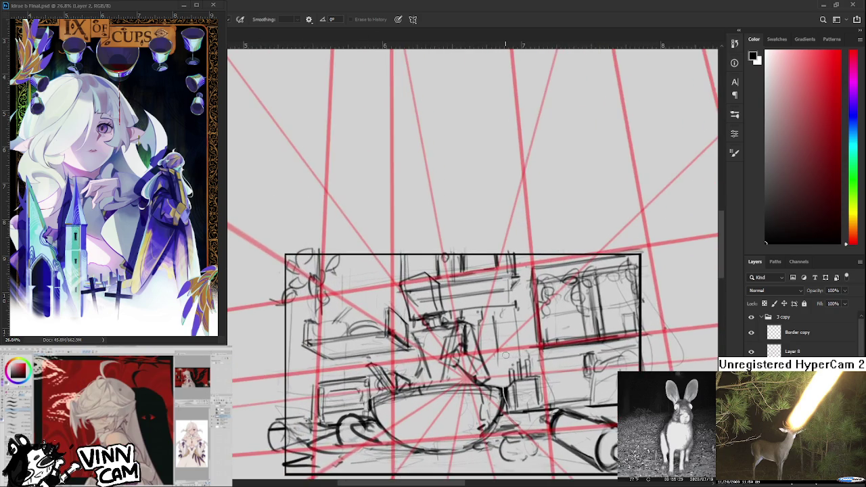
Lasso the small middle-shelf box, transform it to the perspective, then add a short line below
{"action": "scroll", "coordinate": [505, 355], "scroll_direction": "up", "scroll_amount": 1}
{"action": "scroll", "coordinate": [456, 401], "scroll_direction": "down", "scroll_amount": 2}
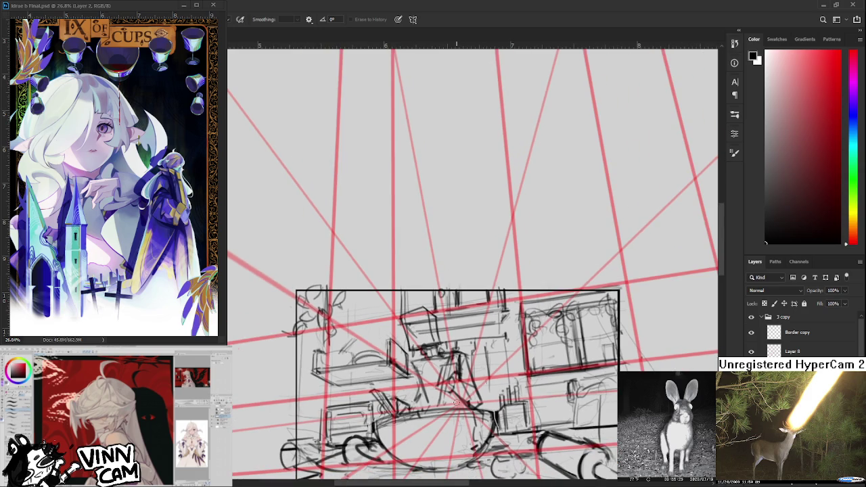
{"action": "scroll", "coordinate": [456, 402], "scroll_direction": "right", "scroll_amount": 1}
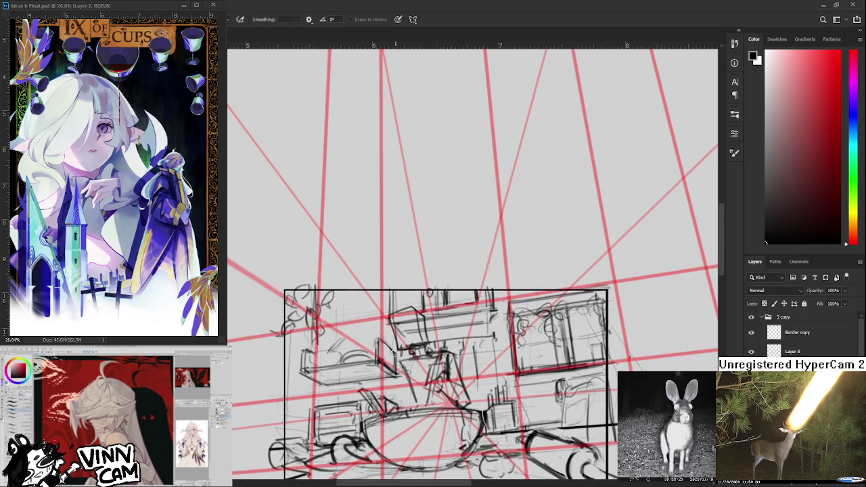
{"action": "key", "text": "l"}
{"action": "mouse_move", "coordinate": [396, 349]}
{"action": "left_mouse_down"}
{"action": "mouse_move", "coordinate": [427, 347]}
{"action": "mouse_move", "coordinate": [389, 383]}
{"action": "left_mouse_up"}
{"action": "key", "text": "ctrl+t"}
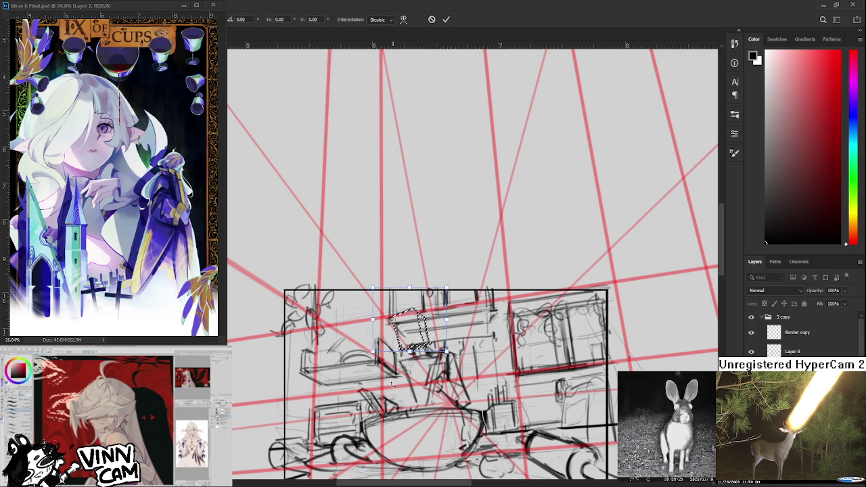
{"action": "key", "text": "Return"}
{"action": "key", "text": "ctrl+d"}
{"action": "key", "text": "b"}
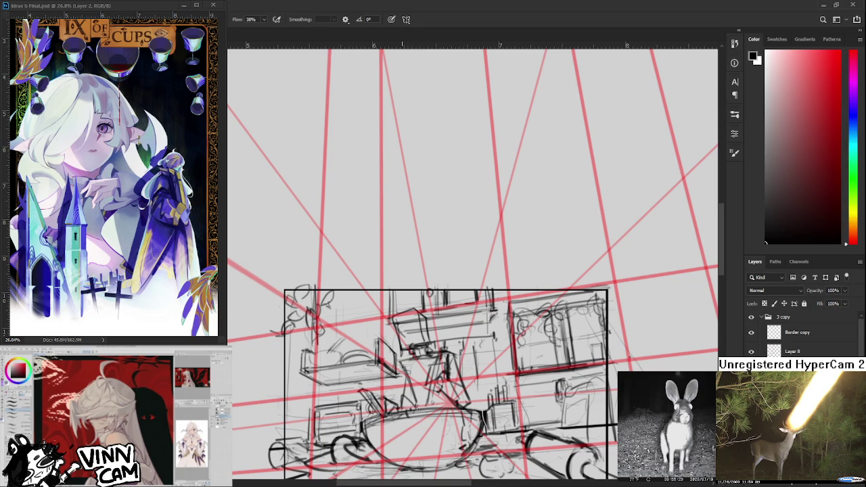
{"action": "left_click_drag", "start_coordinate": [398, 398], "coordinate": [415, 406]}
Pan to show the sketch's right side, then recentre the sketch
{"action": "left_click_drag", "start_coordinate": [442, 370], "coordinate": [381, 385]}
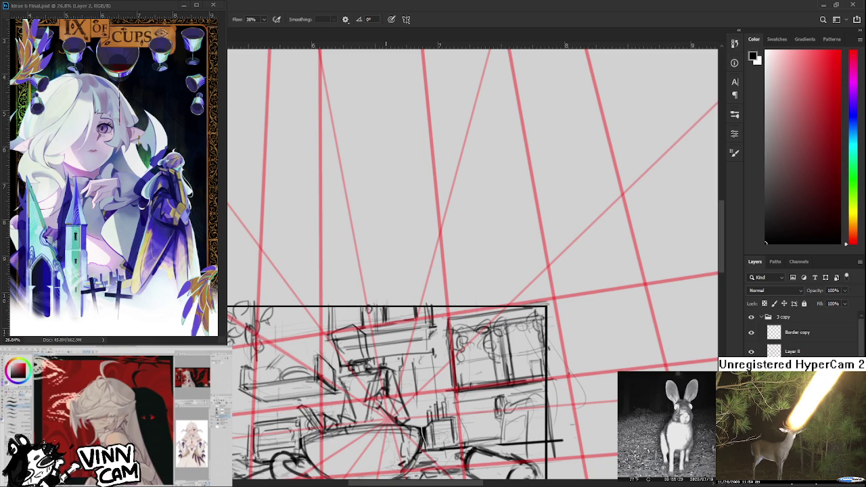
{"action": "scroll", "coordinate": [596, 457], "scroll_direction": "down", "scroll_amount": 2}
{"action": "scroll", "coordinate": [596, 457], "scroll_direction": "down", "scroll_amount": 2}
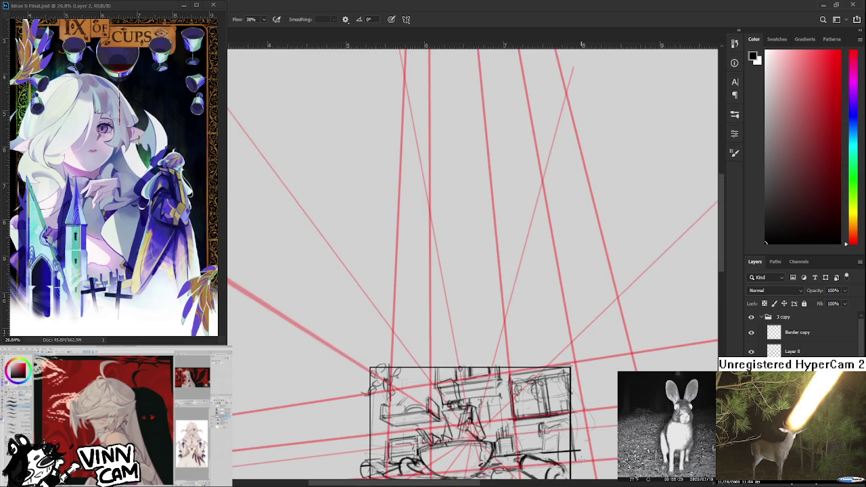
{"action": "left_click_drag", "start_coordinate": [606, 463], "coordinate": [542, 372]}
{"action": "scroll", "coordinate": [481, 348], "scroll_direction": "up", "scroll_amount": 1}
{"action": "scroll", "coordinate": [481, 347], "scroll_direction": "up", "scroll_amount": 2}
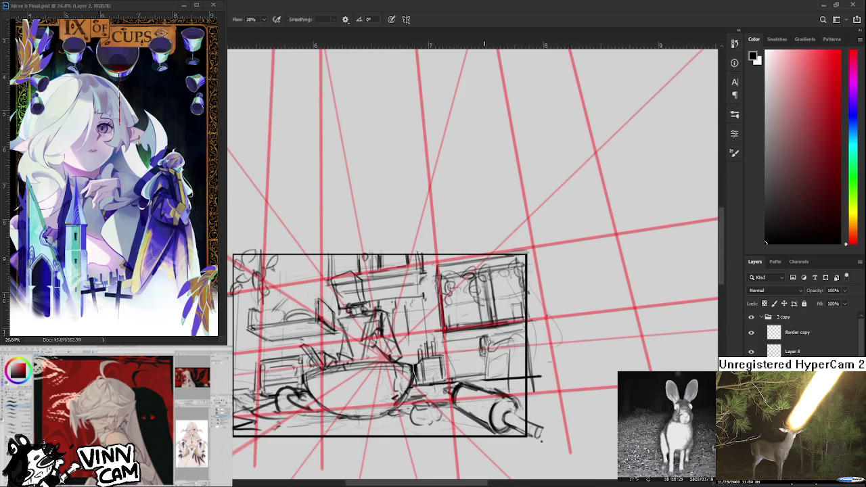
Zoom out and back in repeatedly to check the whole composition
{"action": "scroll", "coordinate": [482, 348], "scroll_direction": "down", "scroll_amount": 1}
{"action": "scroll", "coordinate": [481, 349], "scroll_direction": "down", "scroll_amount": 1}
{"action": "scroll", "coordinate": [482, 349], "scroll_direction": "down", "scroll_amount": 1}
{"action": "scroll", "coordinate": [481, 349], "scroll_direction": "up", "scroll_amount": 2}
{"action": "scroll", "coordinate": [482, 348], "scroll_direction": "up", "scroll_amount": 1}
{"action": "scroll", "coordinate": [490, 358], "scroll_direction": "up", "scroll_amount": 1}
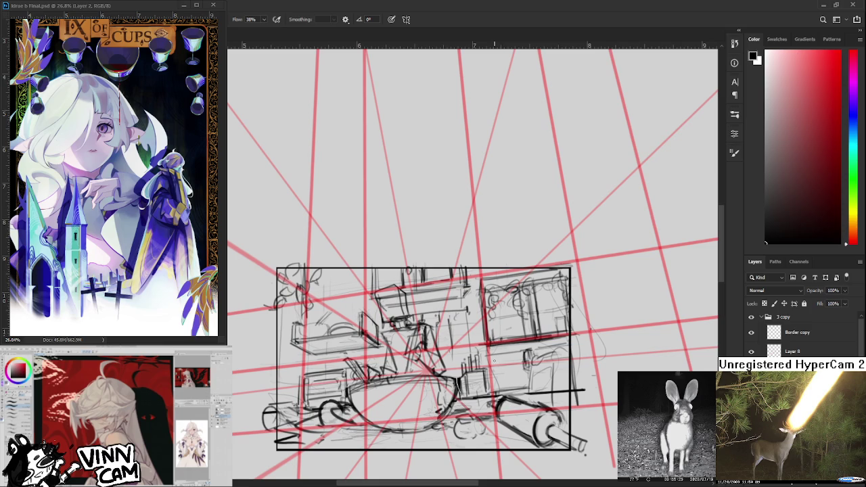
{"action": "scroll", "coordinate": [489, 380], "scroll_direction": "down", "scroll_amount": 1}
{"action": "scroll", "coordinate": [489, 381], "scroll_direction": "down", "scroll_amount": 1}
{"action": "scroll", "coordinate": [489, 380], "scroll_direction": "down", "scroll_amount": 2}
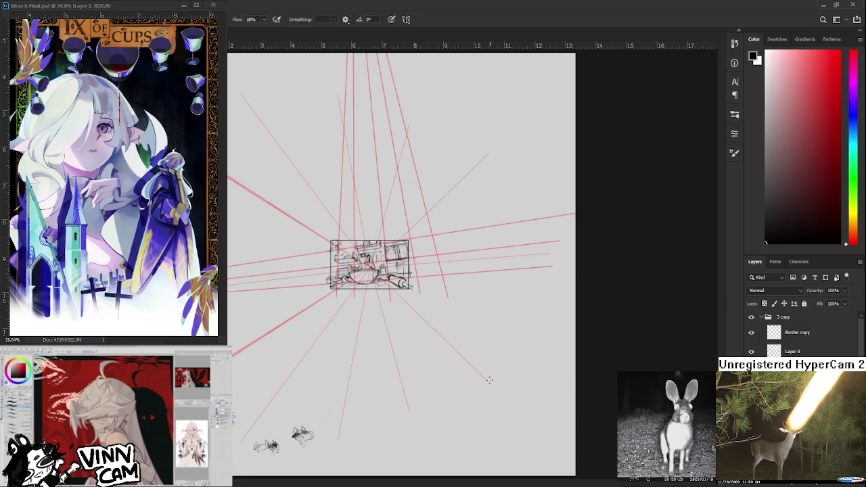
{"action": "scroll", "coordinate": [384, 273], "scroll_direction": "up", "scroll_amount": 2}
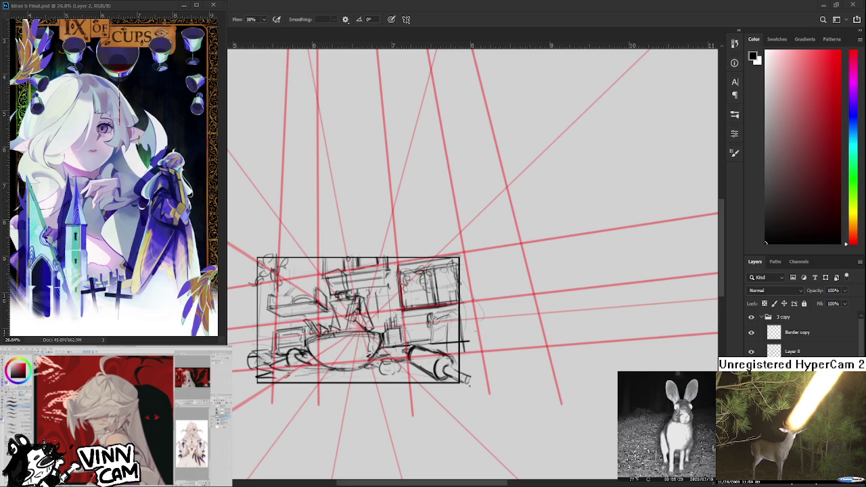
{"action": "scroll", "coordinate": [350, 344], "scroll_direction": "up", "scroll_amount": 2}
{"action": "scroll", "coordinate": [351, 344], "scroll_direction": "up", "scroll_amount": 2}
{"action": "scroll", "coordinate": [350, 345], "scroll_direction": "up", "scroll_amount": 2}
{"action": "scroll", "coordinate": [351, 419], "scroll_direction": "up", "scroll_amount": 1}
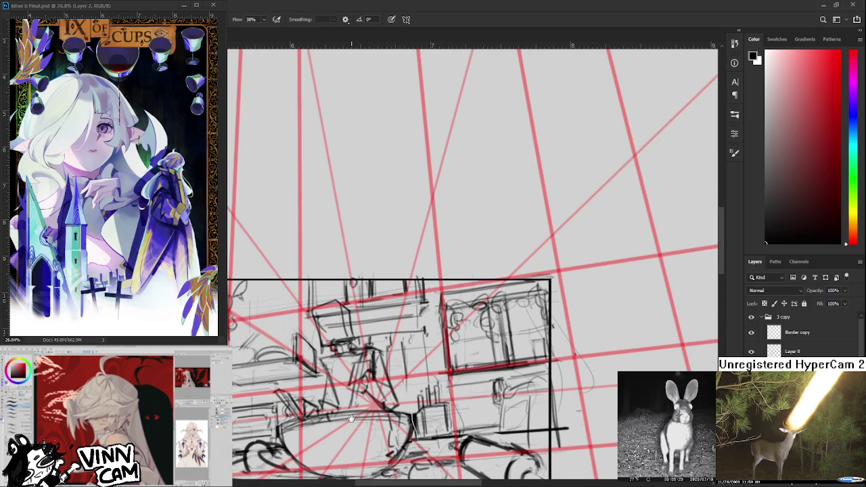
Lasso the round table ellipse, briefly trying a lower opacity before restoring full opacity
{"action": "left_click_drag", "start_coordinate": [351, 419], "coordinate": [357, 384]}
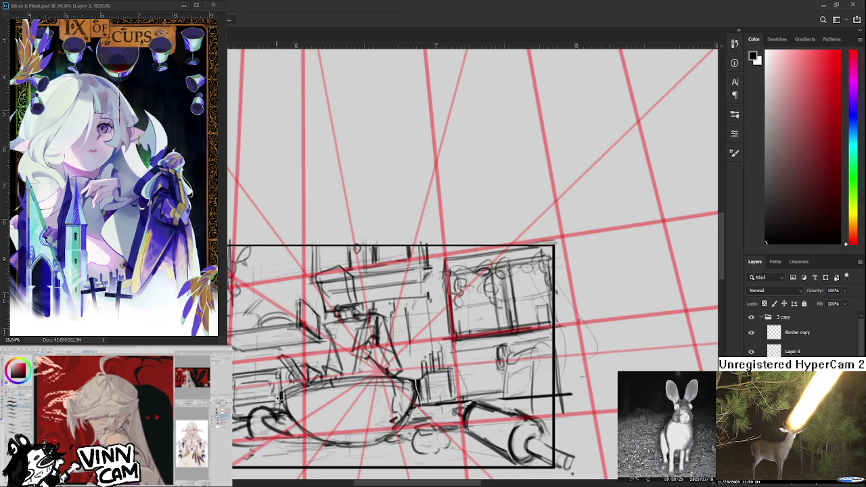
{"action": "mouse_move", "coordinate": [279, 352]}
{"action": "left_mouse_down"}
{"action": "mouse_move", "coordinate": [308, 373]}
{"action": "mouse_move", "coordinate": [424, 391]}
{"action": "mouse_move", "coordinate": [406, 440]}
{"action": "mouse_move", "coordinate": [311, 439]}
{"action": "mouse_move", "coordinate": [279, 366]}
{"action": "left_mouse_up"}
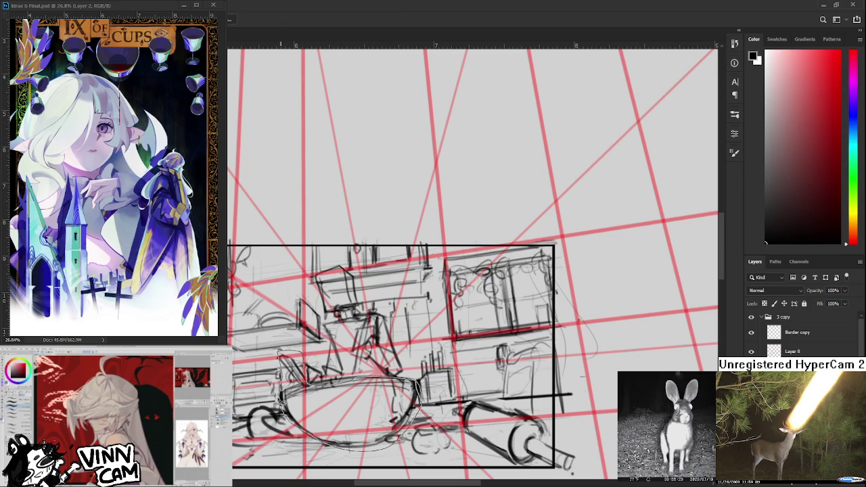
{"action": "key", "text": "ctrl+t"}
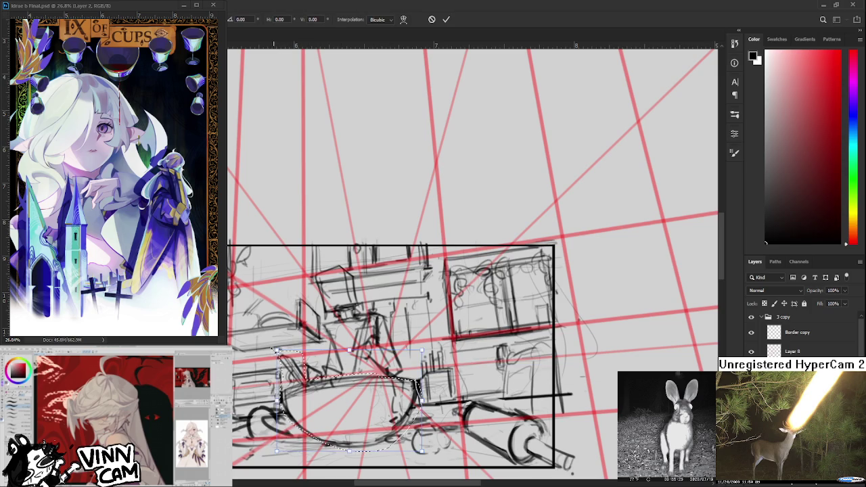
{"action": "key", "text": "Return"}
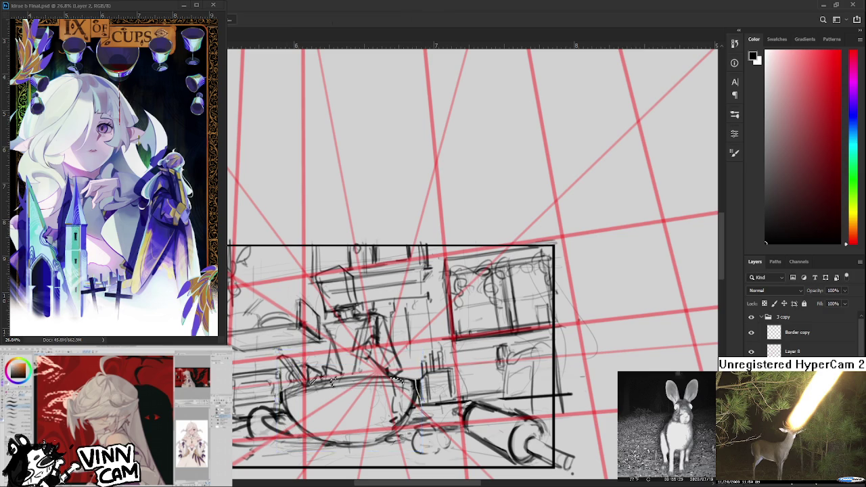
{"action": "key", "text": "ctrl+z"}
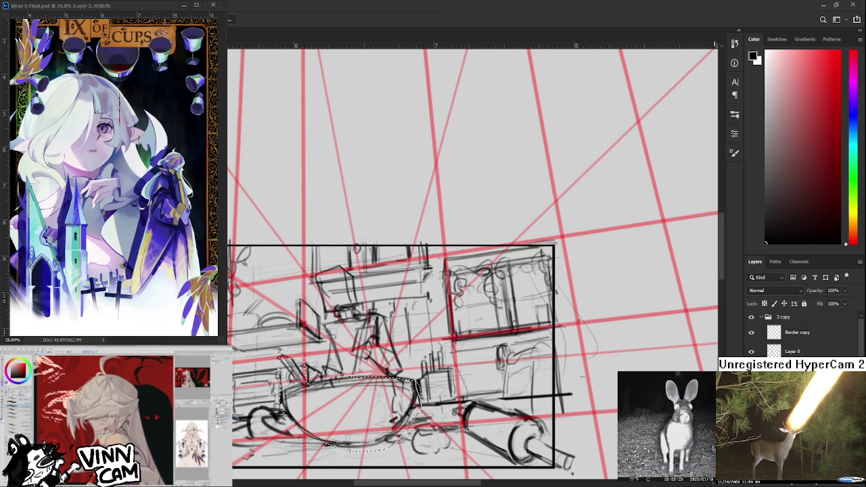
{"action": "key", "text": "4"}
{"action": "key", "text": "1"}
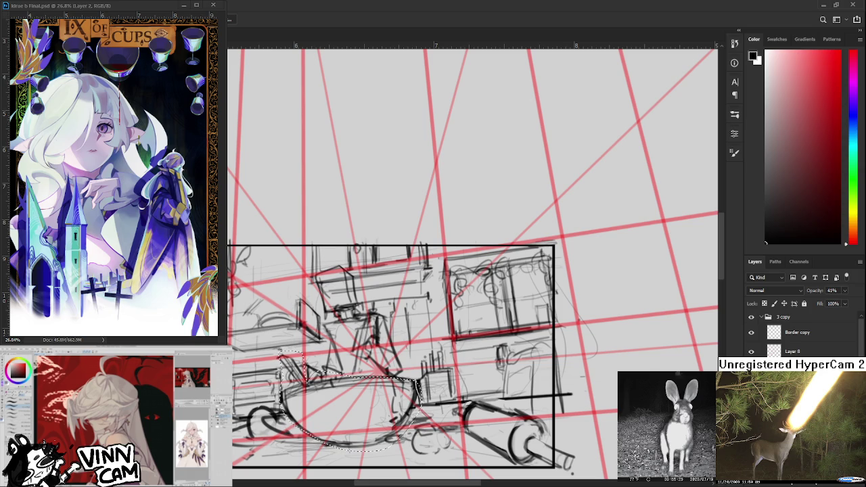
{"action": "key", "text": "0"}
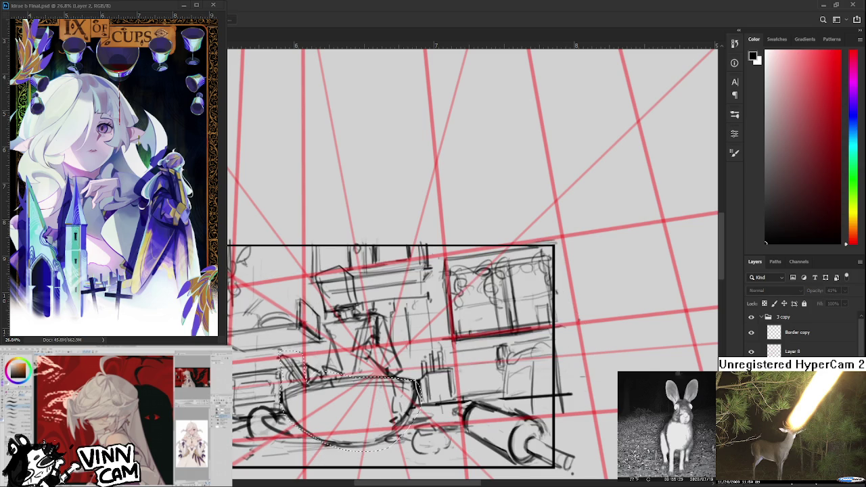
Scale the table ellipse down from its upper-right corner
{"action": "key", "text": "ctrl+t"}
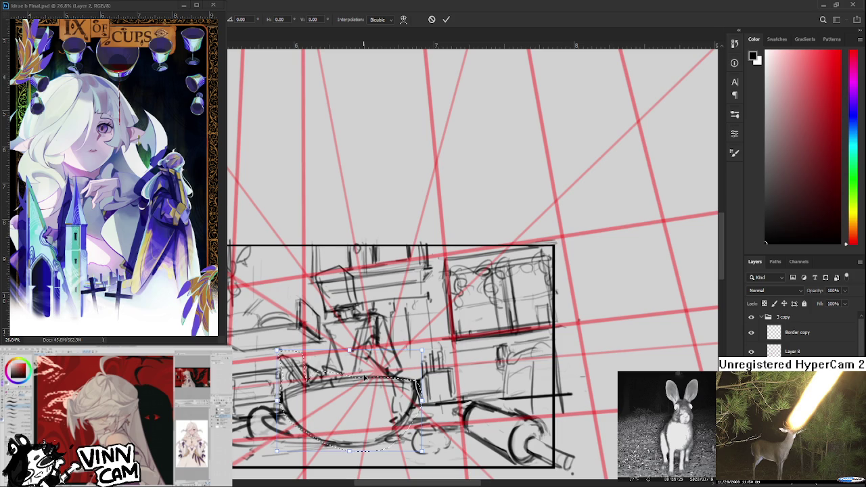
{"action": "mouse_move", "coordinate": [422, 351]}
{"action": "left_mouse_down"}
{"action": "mouse_move", "coordinate": [397, 369]}
{"action": "mouse_move", "coordinate": [407, 370]}
{"action": "left_mouse_up"}
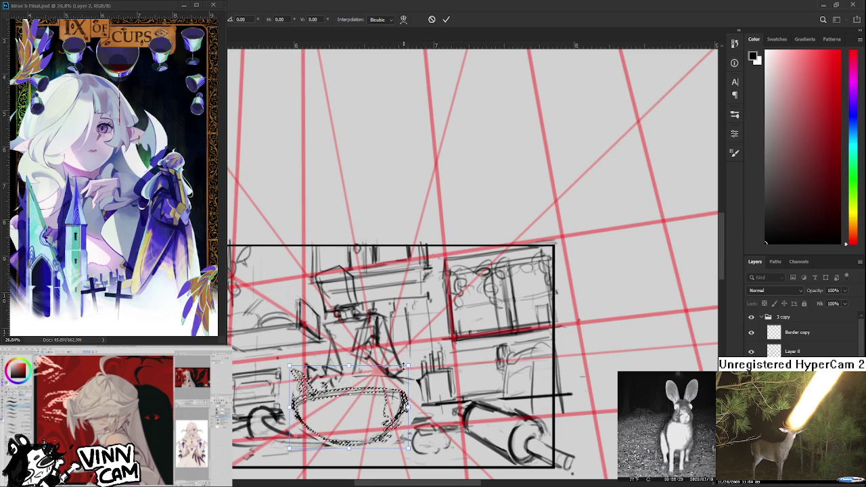
{"action": "left_click_drag", "start_coordinate": [404, 366], "coordinate": [400, 371]}
{"action": "key", "text": "Return"}
{"action": "scroll", "coordinate": [412, 410], "scroll_direction": "down", "scroll_amount": 3}
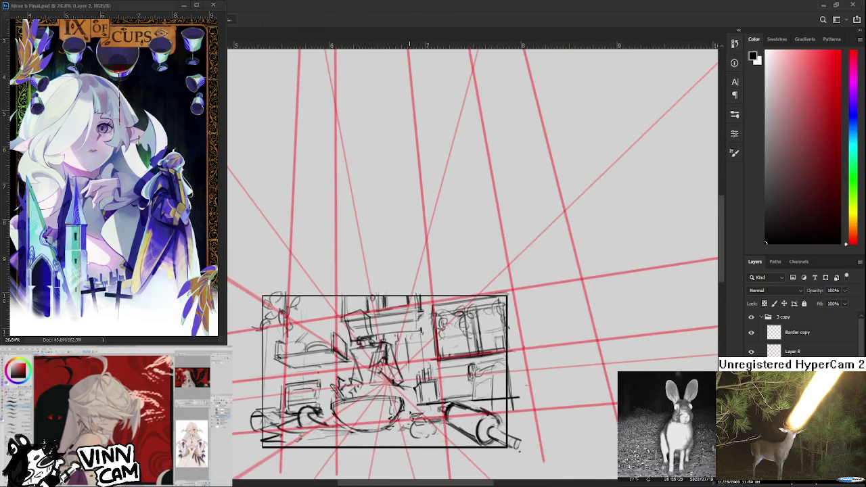
{"action": "scroll", "coordinate": [413, 410], "scroll_direction": "up", "scroll_amount": 2}
Reselect the ellipse and skew and distort it to match the perspective
{"action": "left_click_drag", "start_coordinate": [404, 419], "coordinate": [399, 396]}
{"action": "key", "text": "ctrl+t"}
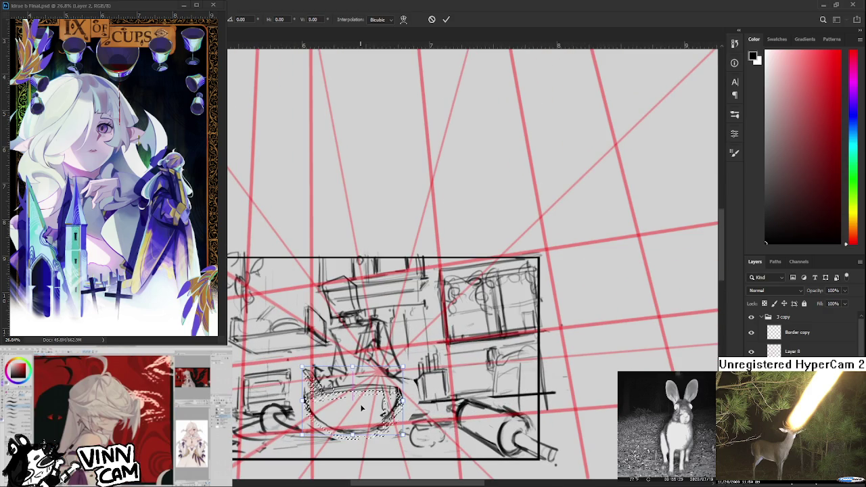
{"action": "key", "text": "Return"}
{"action": "scroll", "coordinate": [365, 405], "scroll_direction": "up", "scroll_amount": 2}
{"action": "scroll", "coordinate": [367, 401], "scroll_direction": "up", "scroll_amount": 1}
{"action": "key", "text": "ctrl+t"}
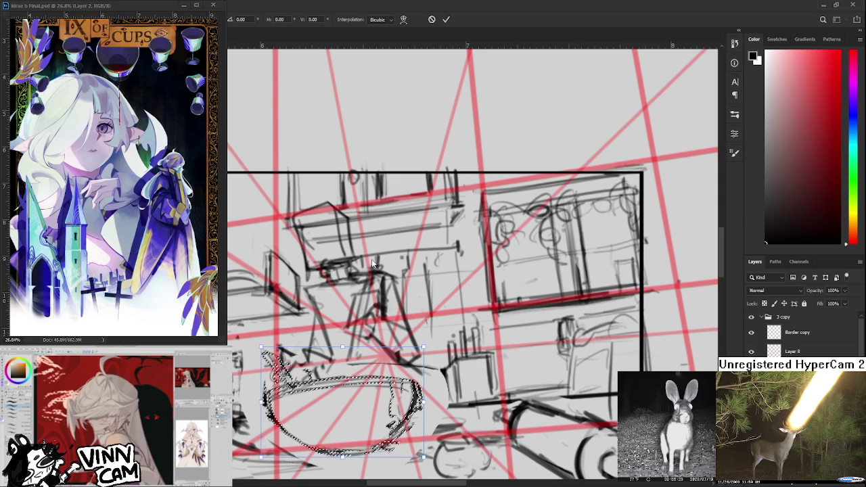
{"action": "left_click_drag", "start_coordinate": [343, 459], "coordinate": [337, 459]}
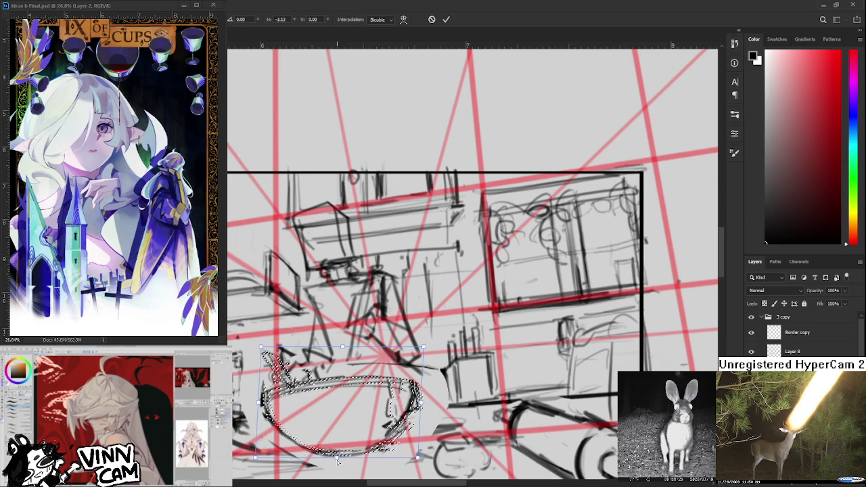
{"action": "left_click_drag", "start_coordinate": [423, 347], "coordinate": [434, 352]}
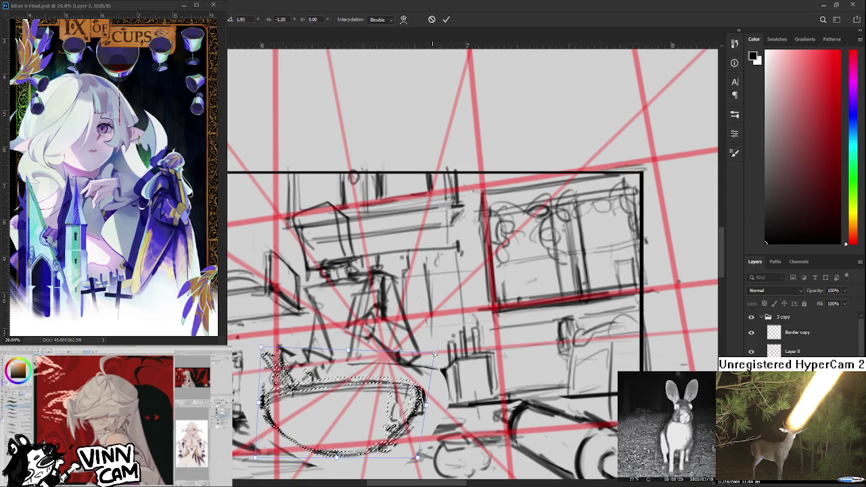
{"action": "key", "text": "Return"}
{"action": "scroll", "coordinate": [464, 417], "scroll_direction": "down", "scroll_amount": 1}
{"action": "scroll", "coordinate": [355, 357], "scroll_direction": "down", "scroll_amount": 1}
{"action": "scroll", "coordinate": [356, 358], "scroll_direction": "down", "scroll_amount": 1}
{"action": "scroll", "coordinate": [355, 358], "scroll_direction": "down", "scroll_amount": 1}
{"action": "scroll", "coordinate": [355, 357], "scroll_direction": "down", "scroll_amount": 1}
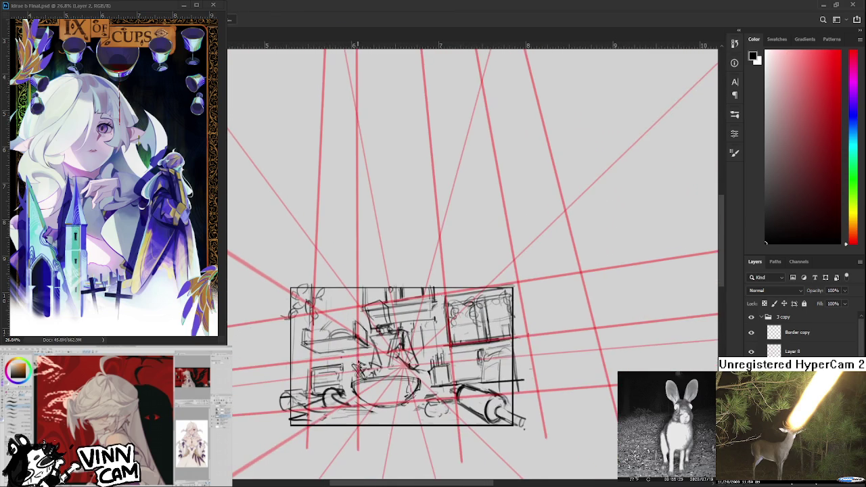
Add a short dark pencil stroke to the sketch
{"action": "key", "text": "e"}
{"action": "key", "text": "b"}
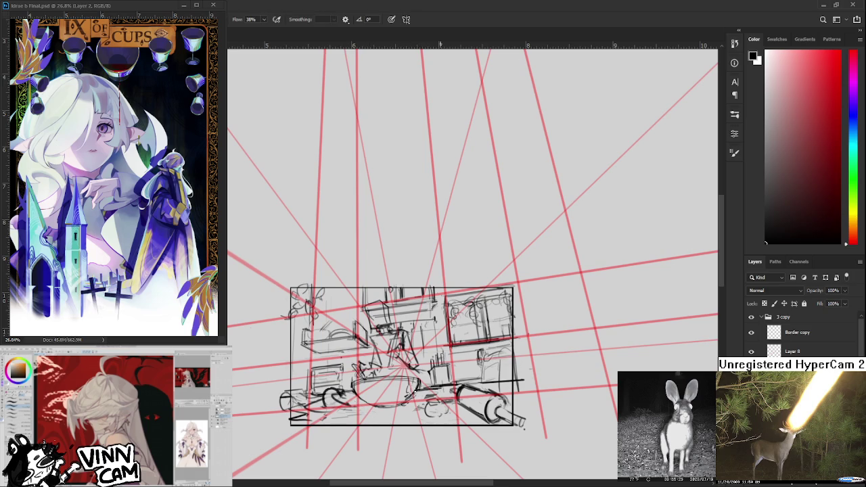
{"action": "scroll", "coordinate": [435, 369], "scroll_direction": "up", "scroll_amount": 2}
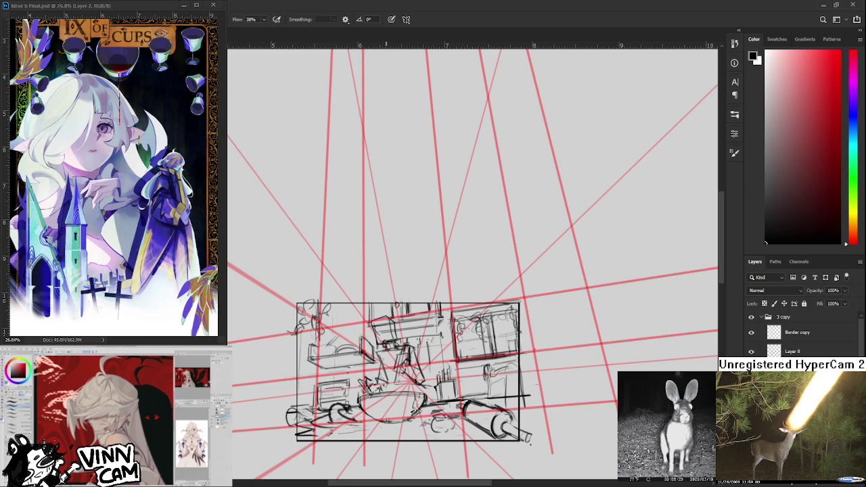
{"action": "key", "text": "e"}
{"action": "key", "text": "b"}
{"action": "left_click_drag", "start_coordinate": [361, 421], "coordinate": [402, 406]}
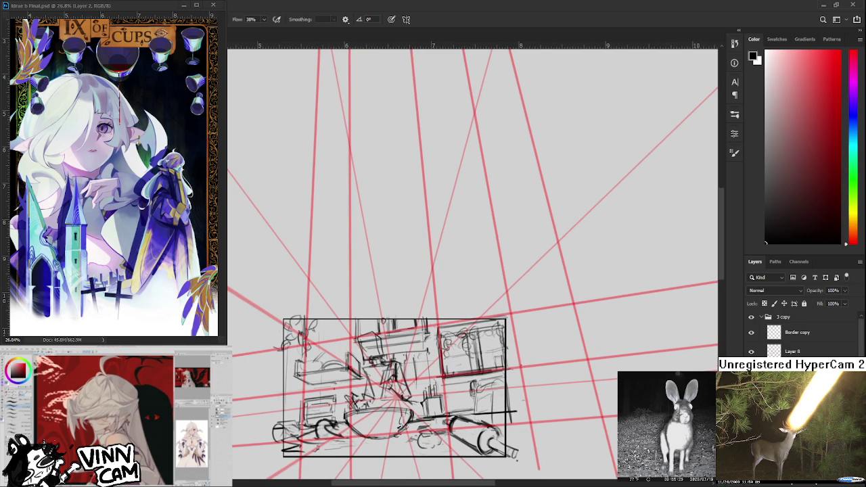
Nudge part of the sketch slightly with a free transform and zoom to check it
{"action": "key", "text": "ctrl+t"}
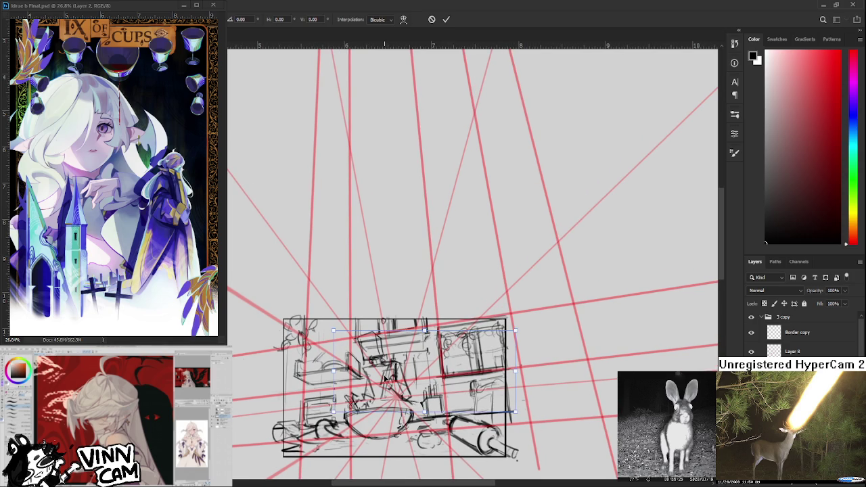
{"action": "left_click_drag", "start_coordinate": [387, 380], "coordinate": [385, 388]}
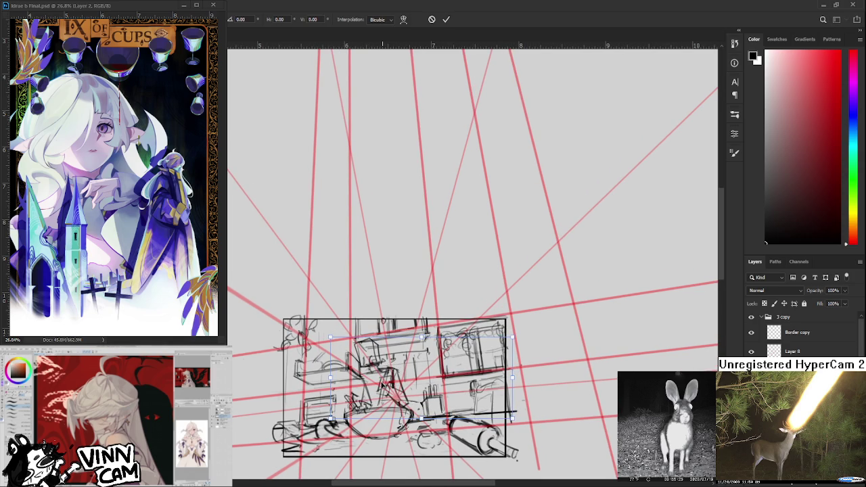
{"action": "key", "text": "Return"}
{"action": "scroll", "coordinate": [454, 438], "scroll_direction": "down", "scroll_amount": 3}
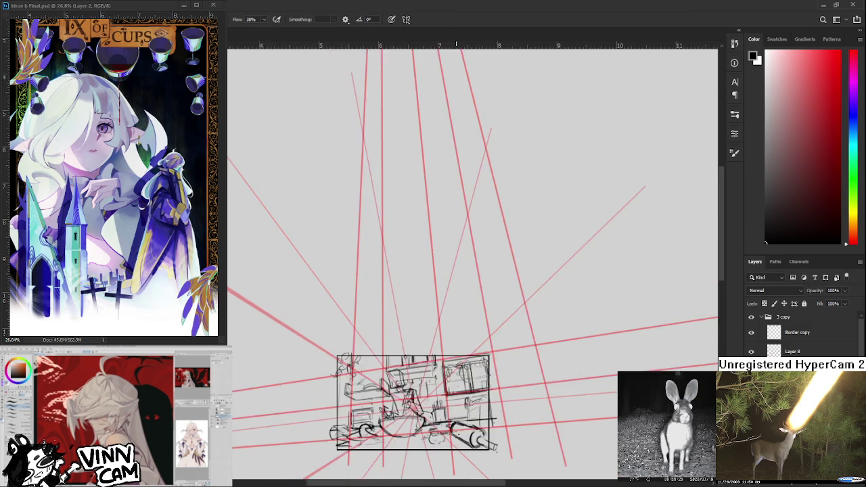
{"action": "scroll", "coordinate": [457, 433], "scroll_direction": "down", "scroll_amount": 1}
{"action": "scroll", "coordinate": [454, 427], "scroll_direction": "up", "scroll_amount": 1}
{"action": "scroll", "coordinate": [451, 420], "scroll_direction": "up", "scroll_amount": 1}
{"action": "scroll", "coordinate": [443, 405], "scroll_direction": "up", "scroll_amount": 2}
{"action": "scroll", "coordinate": [442, 404], "scroll_direction": "up", "scroll_amount": 1}
{"action": "scroll", "coordinate": [450, 403], "scroll_direction": "up", "scroll_amount": 1}
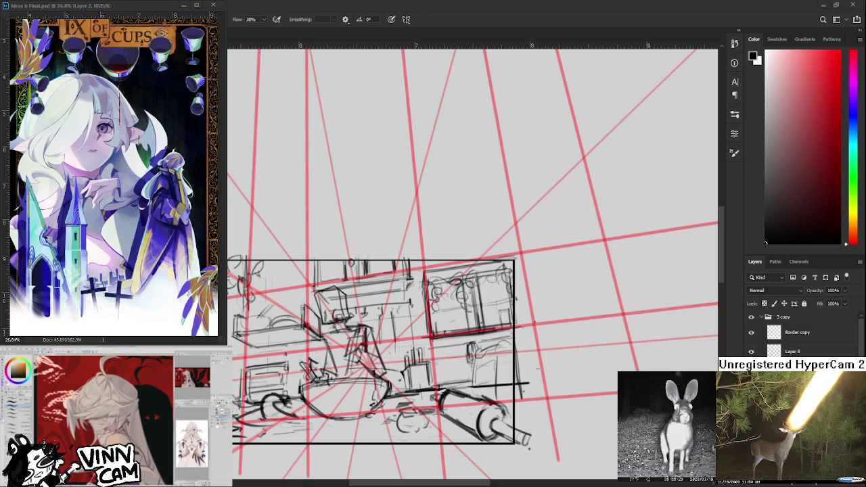
{"action": "scroll", "coordinate": [444, 432], "scroll_direction": "up", "scroll_amount": 1}
{"action": "scroll", "coordinate": [444, 431], "scroll_direction": "down", "scroll_amount": 1}
{"action": "scroll", "coordinate": [444, 431], "scroll_direction": "down", "scroll_amount": 1}
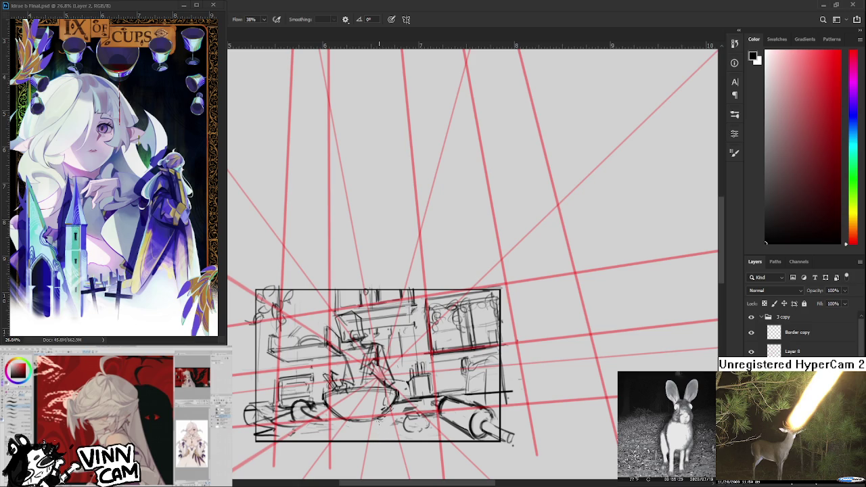
Try short vertical strokes at the bottom centre beneath the table, undoing unwanted attempts
{"action": "left_click_drag", "start_coordinate": [379, 408], "coordinate": [379, 437]}
{"action": "key", "text": "ctrl+z"}
{"action": "left_click_drag", "start_coordinate": [375, 408], "coordinate": [375, 438]}
{"action": "mouse_move", "coordinate": [376, 406]}
{"action": "left_mouse_down"}
{"action": "mouse_move", "coordinate": [399, 399]}
{"action": "mouse_move", "coordinate": [385, 401]}
{"action": "left_mouse_up"}
{"action": "key", "text": "ctrl+z"}
{"action": "key", "text": "ctrl+z"}
{"action": "mouse_move", "coordinate": [385, 402]}
{"action": "left_mouse_down"}
{"action": "mouse_move", "coordinate": [383, 413]}
{"action": "mouse_move", "coordinate": [400, 400]}
{"action": "mouse_move", "coordinate": [373, 434]}
{"action": "mouse_move", "coordinate": [400, 422]}
{"action": "mouse_move", "coordinate": [404, 447]}
{"action": "left_mouse_up"}
{"action": "key", "text": "ctrl+z"}
{"action": "key", "text": "ctrl+z"}
{"action": "key", "text": "ctrl+z"}
{"action": "key", "text": "ctrl+z"}
{"action": "key", "text": "ctrl+z"}
{"action": "key", "text": "ctrl+z"}
Test heavy and thin vertical lines below the table, undo both, then draw a curve near the cylinder
{"action": "scroll", "coordinate": [434, 414], "scroll_direction": "down", "scroll_amount": 2}
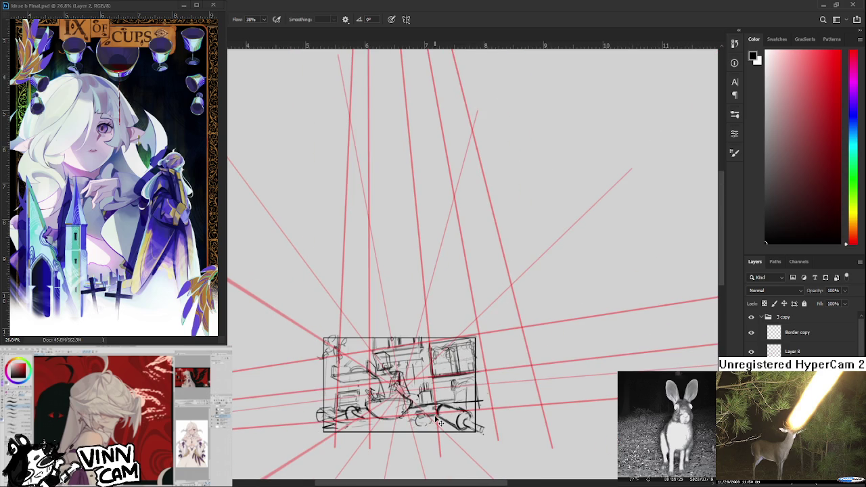
{"action": "scroll", "coordinate": [436, 413], "scroll_direction": "up", "scroll_amount": 2}
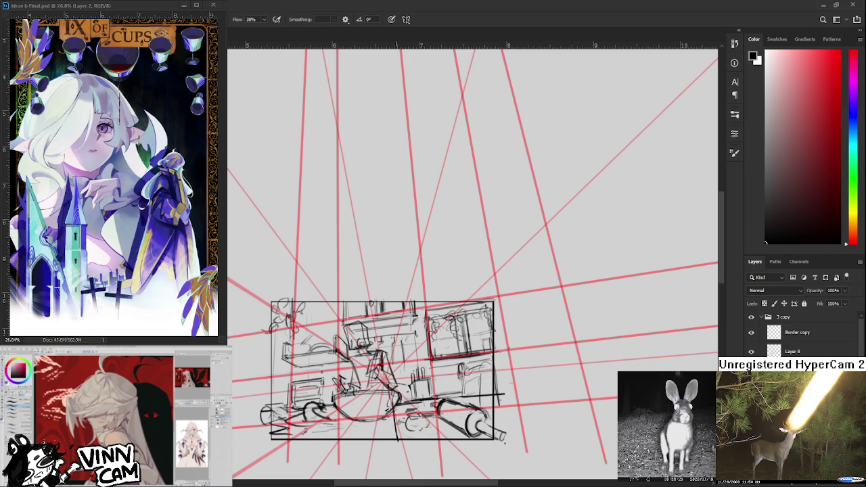
{"action": "mouse_move", "coordinate": [392, 389]}
{"action": "left_mouse_down"}
{"action": "mouse_move", "coordinate": [393, 439]}
{"action": "mouse_move", "coordinate": [389, 405]}
{"action": "left_mouse_up"}
{"action": "key", "text": "ctrl+z"}
{"action": "left_click_drag", "start_coordinate": [406, 395], "coordinate": [409, 445]}
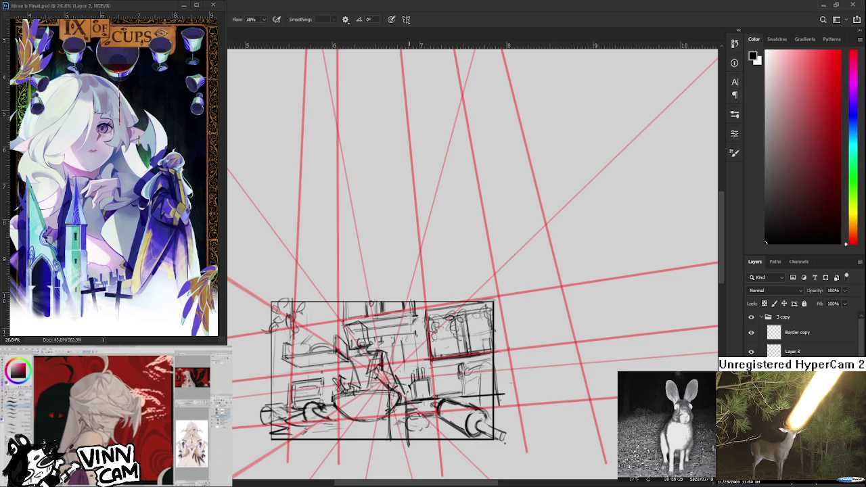
{"action": "key", "text": "ctrl+z"}
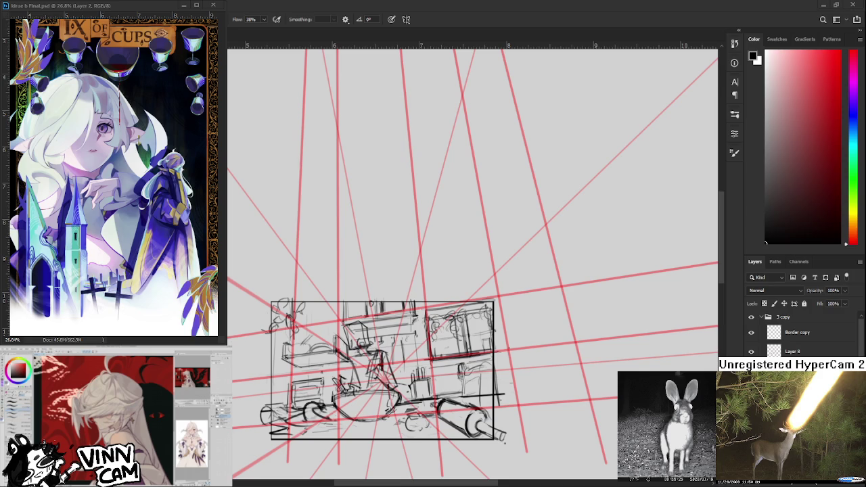
{"action": "scroll", "coordinate": [334, 434], "scroll_direction": "down", "scroll_amount": 2}
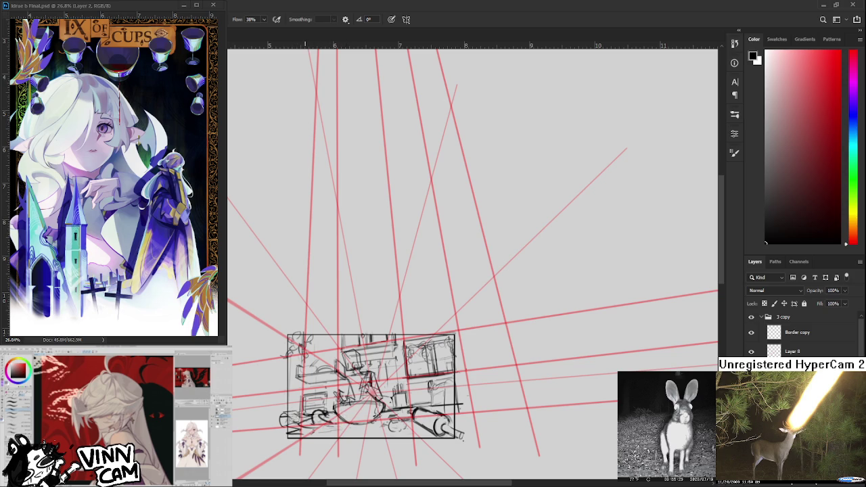
{"action": "left_click_drag", "start_coordinate": [305, 415], "coordinate": [357, 415]}
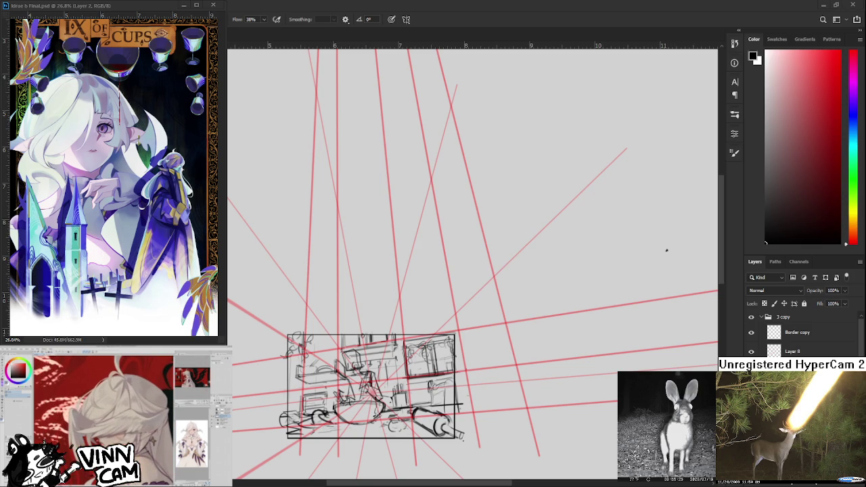
Zoom in to review the curved stroke beneath the cylinder
{"action": "scroll", "coordinate": [351, 415], "scroll_direction": "up", "scroll_amount": 2}
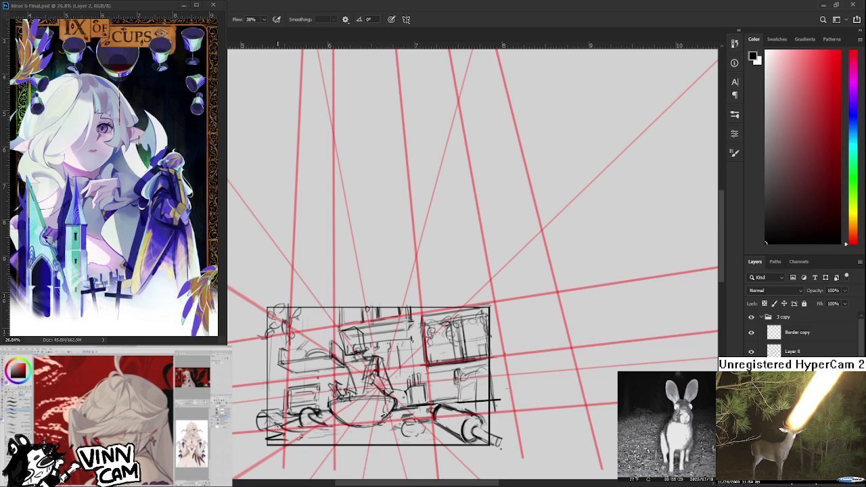
Redraw the short dark strokes along the sketch's bottom edge and bottom-right cylinder, undoing misplaced attempts
{"action": "left_click_drag", "start_coordinate": [338, 429], "coordinate": [265, 431]}
{"action": "key", "text": "ctrl+z"}
{"action": "mouse_move", "coordinate": [340, 432]}
{"action": "left_mouse_down"}
{"action": "mouse_move", "coordinate": [262, 438]}
{"action": "mouse_move", "coordinate": [332, 450]}
{"action": "mouse_move", "coordinate": [284, 423]}
{"action": "mouse_move", "coordinate": [337, 422]}
{"action": "mouse_move", "coordinate": [329, 442]}
{"action": "mouse_move", "coordinate": [367, 437]}
{"action": "mouse_move", "coordinate": [373, 453]}
{"action": "left_mouse_up"}
{"action": "key", "text": "ctrl+z"}
{"action": "key", "text": "ctrl+z"}
{"action": "key", "text": "ctrl+z"}
{"action": "key", "text": "ctrl+z"}
{"action": "mouse_move", "coordinate": [351, 424]}
{"action": "left_mouse_down"}
{"action": "mouse_move", "coordinate": [386, 439]}
{"action": "mouse_move", "coordinate": [392, 427]}
{"action": "mouse_move", "coordinate": [380, 457]}
{"action": "mouse_move", "coordinate": [331, 457]}
{"action": "mouse_move", "coordinate": [352, 462]}
{"action": "mouse_move", "coordinate": [315, 443]}
{"action": "left_mouse_up"}
{"action": "key", "text": "ctrl+z"}
{"action": "mouse_move", "coordinate": [373, 447]}
{"action": "left_mouse_down"}
{"action": "mouse_move", "coordinate": [344, 466]}
{"action": "mouse_move", "coordinate": [375, 460]}
{"action": "left_mouse_up"}
{"action": "key", "text": "ctrl+z"}
{"action": "key", "text": "ctrl+z"}
{"action": "key", "text": "ctrl+z"}
{"action": "mouse_move", "coordinate": [392, 425]}
{"action": "left_mouse_down"}
{"action": "mouse_move", "coordinate": [386, 459]}
{"action": "mouse_move", "coordinate": [390, 444]}
{"action": "left_mouse_up"}
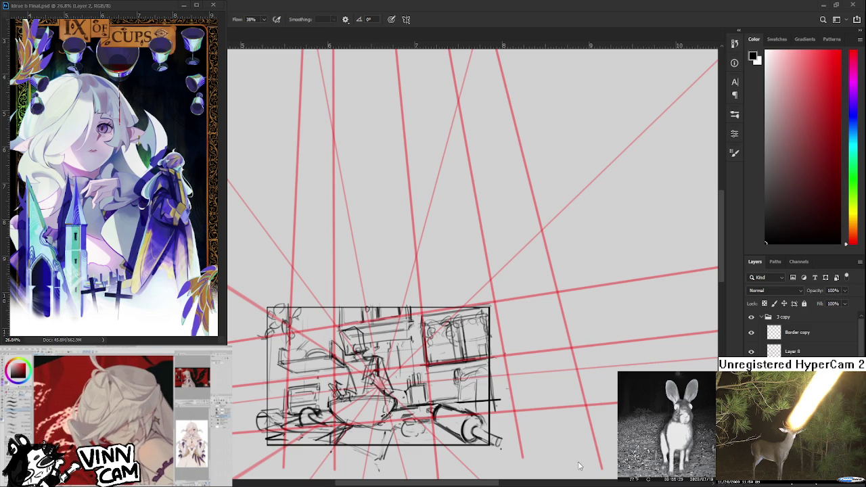
{"action": "scroll", "coordinate": [377, 413], "scroll_direction": "up", "scroll_amount": 1}
Sketch dark strokes at the lower left and a dark line along the sketch's bottom
{"action": "key", "text": "e"}
{"action": "key", "text": "b"}
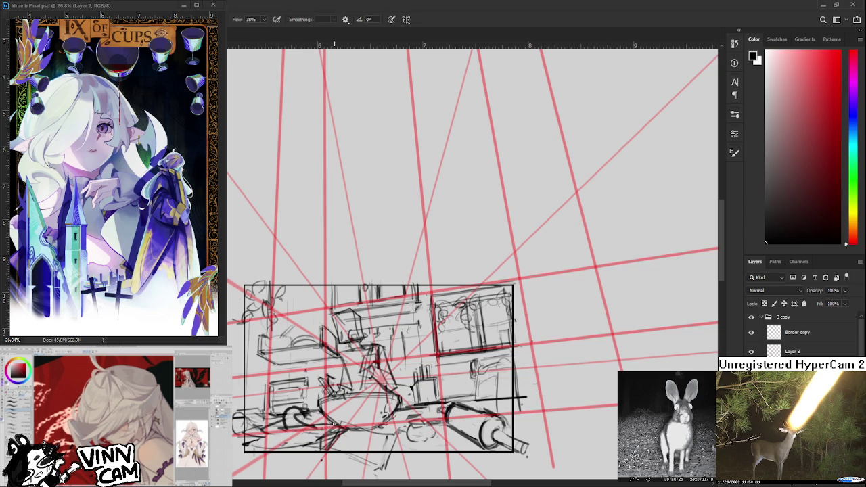
{"action": "mouse_move", "coordinate": [279, 432]}
{"action": "left_mouse_down"}
{"action": "mouse_move", "coordinate": [244, 451]}
{"action": "mouse_move", "coordinate": [311, 449]}
{"action": "left_mouse_up"}
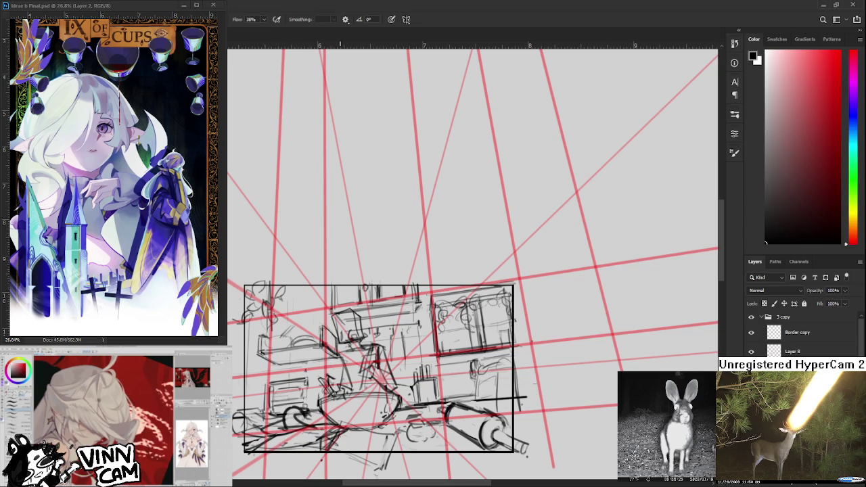
{"action": "scroll", "coordinate": [342, 448], "scroll_direction": "down", "scroll_amount": 1}
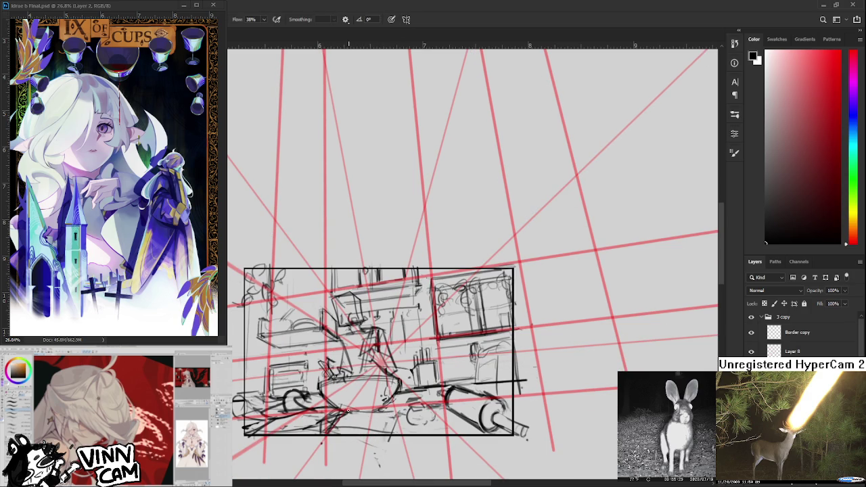
{"action": "left_click_drag", "start_coordinate": [357, 409], "coordinate": [391, 409]}
Lasso the floor strokes below the frame, move them down with Free Transform, then deselect
{"action": "key", "text": "e"}
{"action": "key", "text": "b"}
{"action": "key", "text": "e"}
{"action": "key", "text": "b"}
{"action": "mouse_move", "coordinate": [274, 430]}
{"action": "left_mouse_down"}
{"action": "mouse_move", "coordinate": [358, 423]}
{"action": "mouse_move", "coordinate": [278, 429]}
{"action": "mouse_move", "coordinate": [318, 439]}
{"action": "mouse_move", "coordinate": [388, 431]}
{"action": "left_mouse_up"}
{"action": "key", "text": "ctrl+t"}
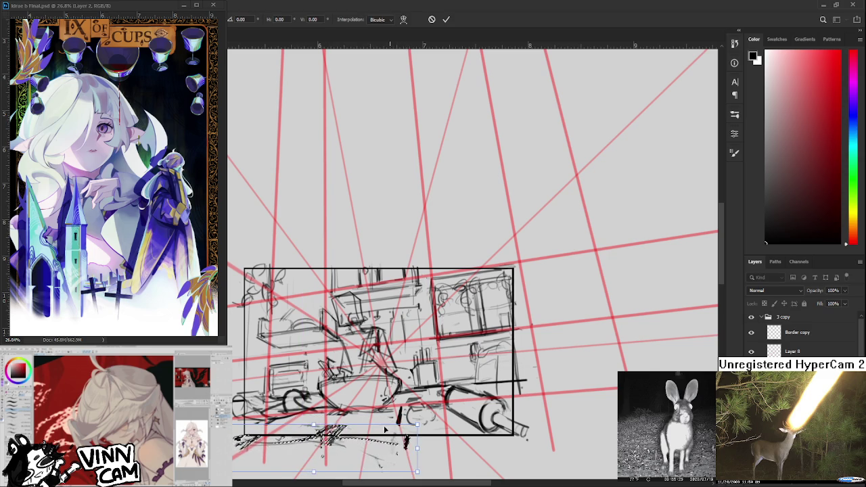
{"action": "key", "text": "Return"}
{"action": "key", "text": "ctrl+d"}
Hatch the floor across the bottom of the sketch with dark brush strokes
{"action": "key", "text": "b"}
{"action": "left_click_drag", "start_coordinate": [274, 418], "coordinate": [240, 437]}
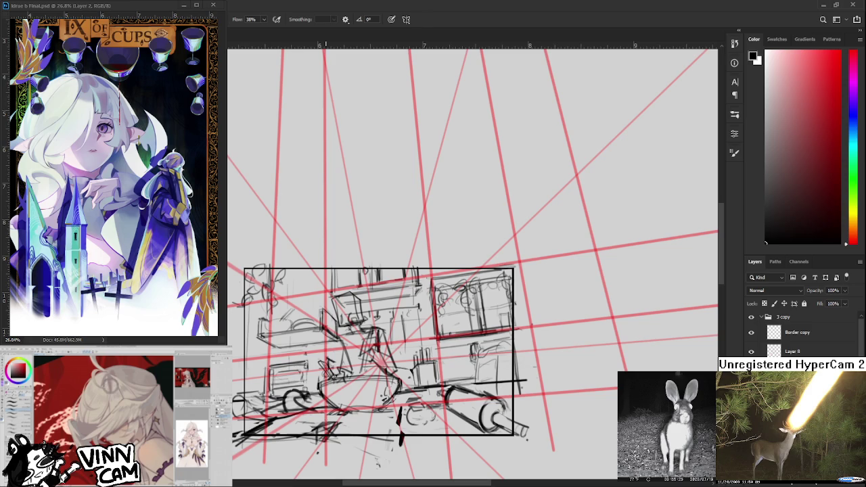
{"action": "mouse_move", "coordinate": [337, 410]}
{"action": "left_mouse_down"}
{"action": "mouse_move", "coordinate": [308, 433]}
{"action": "mouse_move", "coordinate": [334, 426]}
{"action": "mouse_move", "coordinate": [310, 426]}
{"action": "mouse_move", "coordinate": [328, 423]}
{"action": "left_mouse_up"}
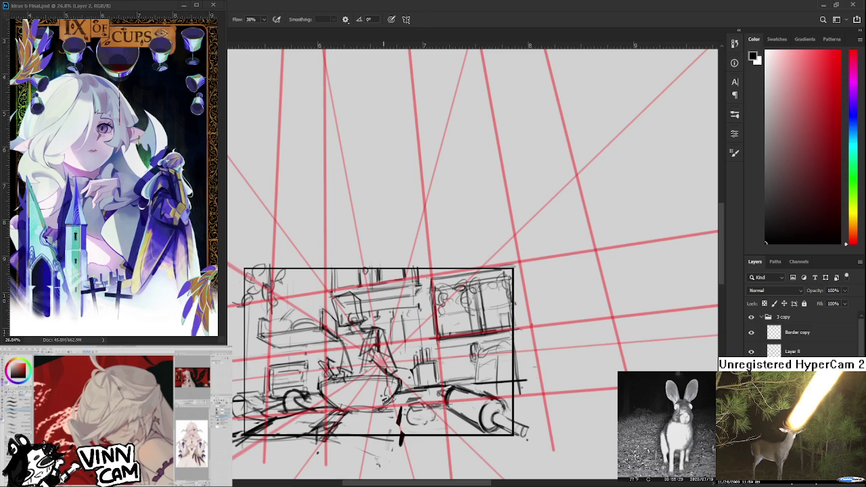
{"action": "left_click_drag", "start_coordinate": [401, 420], "coordinate": [402, 430]}
{"action": "mouse_move", "coordinate": [321, 427]}
{"action": "left_mouse_down"}
{"action": "mouse_move", "coordinate": [269, 439]}
{"action": "mouse_move", "coordinate": [275, 422]}
{"action": "left_mouse_up"}
{"action": "mouse_move", "coordinate": [361, 425]}
{"action": "left_mouse_down"}
{"action": "mouse_move", "coordinate": [337, 428]}
{"action": "mouse_move", "coordinate": [358, 422]}
{"action": "left_mouse_up"}
{"action": "key", "text": "ctrl+z"}
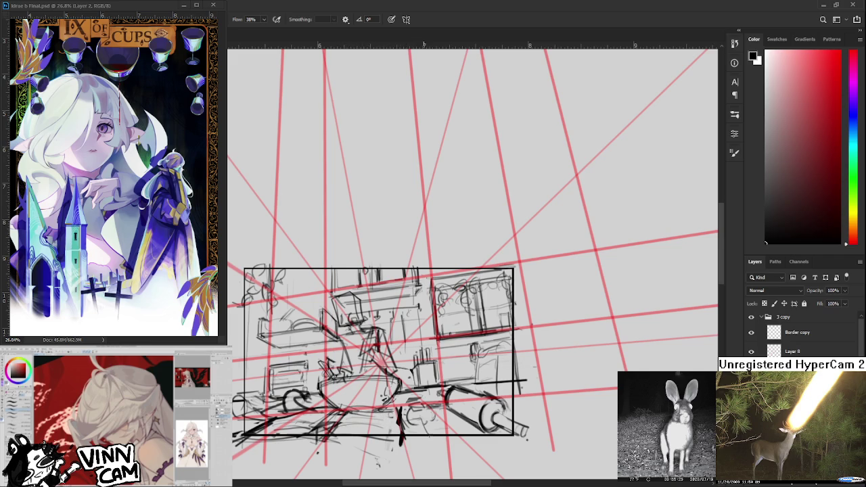
{"action": "scroll", "coordinate": [427, 404], "scroll_direction": "down", "scroll_amount": 2}
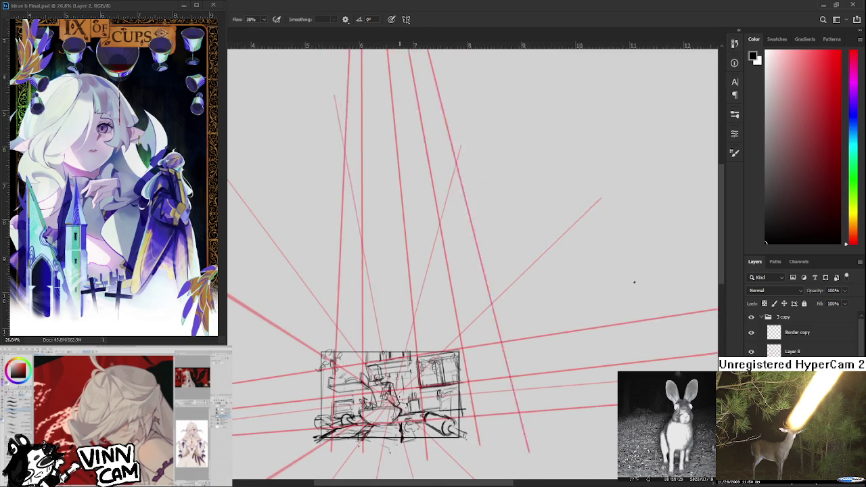
Lasso the lower-right cylinder and drag its bottom-right transform handle outward to enlarge it past the frame
{"action": "scroll", "coordinate": [427, 404], "scroll_direction": "down", "scroll_amount": 1}
{"action": "scroll", "coordinate": [407, 399], "scroll_direction": "up", "scroll_amount": 2}
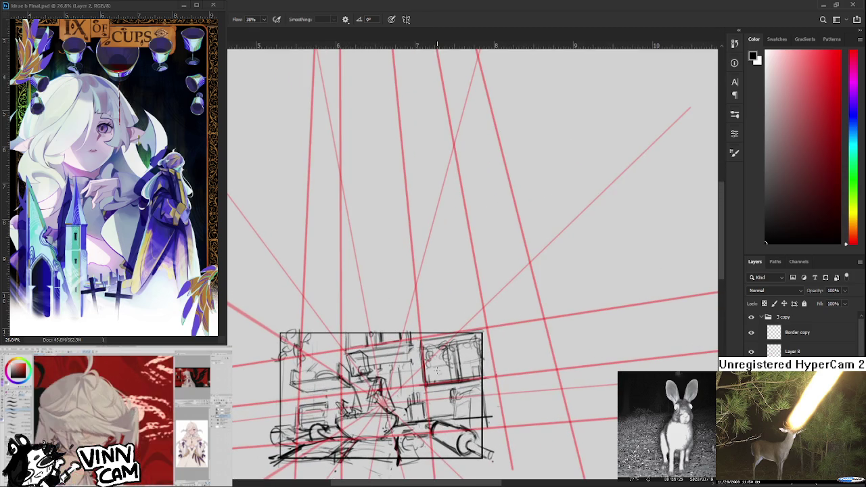
{"action": "scroll", "coordinate": [406, 399], "scroll_direction": "up", "scroll_amount": 1}
{"action": "scroll", "coordinate": [401, 401], "scroll_direction": "up", "scroll_amount": 1}
{"action": "scroll", "coordinate": [401, 401], "scroll_direction": "down", "scroll_amount": 1}
{"action": "scroll", "coordinate": [400, 400], "scroll_direction": "down", "scroll_amount": 1}
{"action": "scroll", "coordinate": [401, 400], "scroll_direction": "up", "scroll_amount": 1}
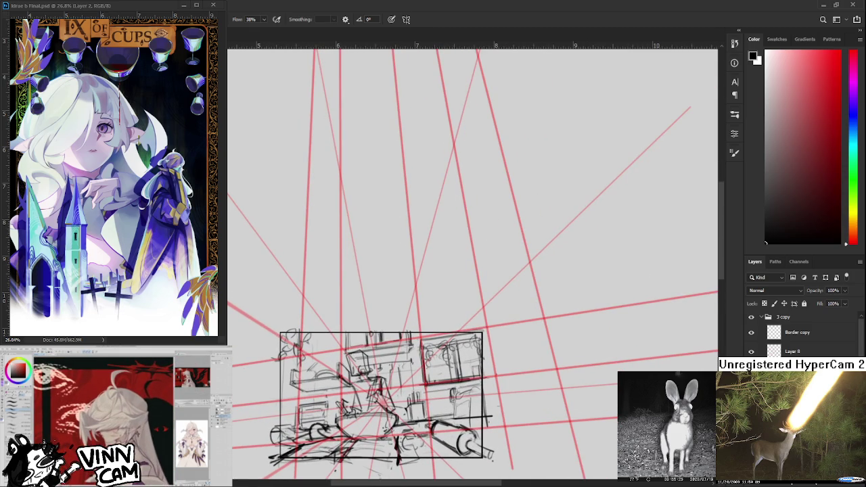
{"action": "scroll", "coordinate": [561, 445], "scroll_direction": "up", "scroll_amount": 1}
{"action": "scroll", "coordinate": [561, 445], "scroll_direction": "up", "scroll_amount": 1}
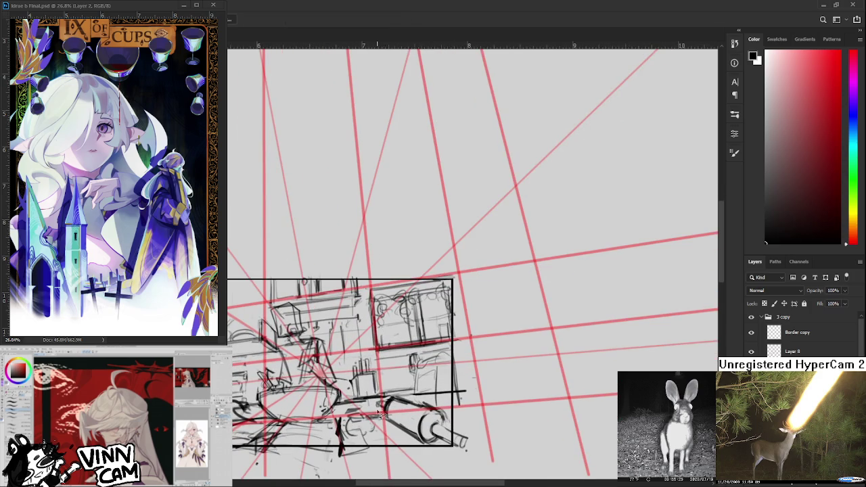
{"action": "left_click_drag", "start_coordinate": [382, 404], "coordinate": [379, 450]}
{"action": "key", "text": "ctrl+t"}
{"action": "mouse_move", "coordinate": [507, 471]}
{"action": "left_mouse_down"}
{"action": "mouse_move", "coordinate": [525, 476]}
{"action": "mouse_move", "coordinate": [513, 426]}
{"action": "left_mouse_up"}
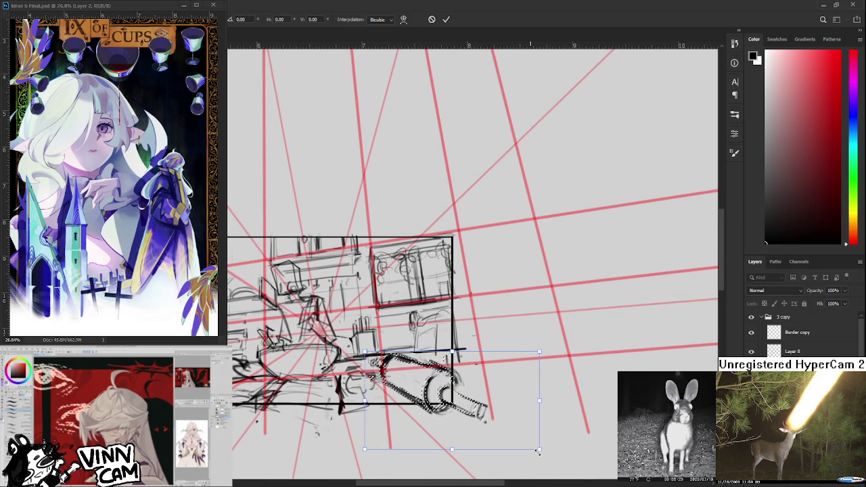
{"action": "key", "text": "Return"}
{"action": "scroll", "coordinate": [542, 443], "scroll_direction": "down", "scroll_amount": 1}
Zoom the view in and out to review the framed room sketch over its red guides
{"action": "scroll", "coordinate": [670, 258], "scroll_direction": "down", "scroll_amount": 1}
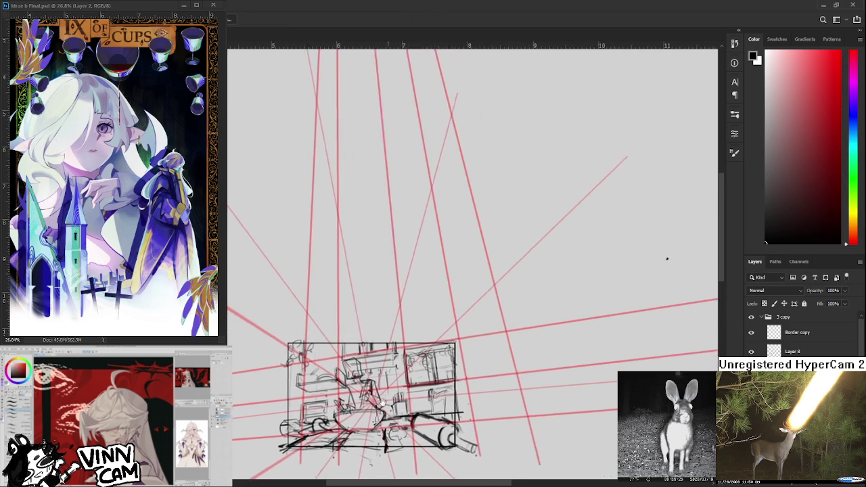
{"action": "scroll", "coordinate": [640, 240], "scroll_direction": "up", "scroll_amount": 1}
{"action": "scroll", "coordinate": [698, 209], "scroll_direction": "up", "scroll_amount": 1}
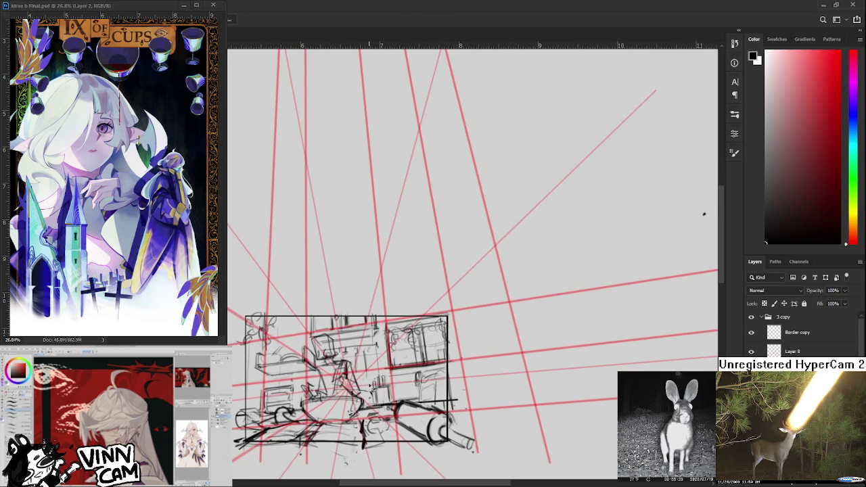
{"action": "scroll", "coordinate": [702, 215], "scroll_direction": "up", "scroll_amount": 1}
{"action": "scroll", "coordinate": [388, 389], "scroll_direction": "up", "scroll_amount": 1}
{"action": "scroll", "coordinate": [390, 398], "scroll_direction": "down", "scroll_amount": 1}
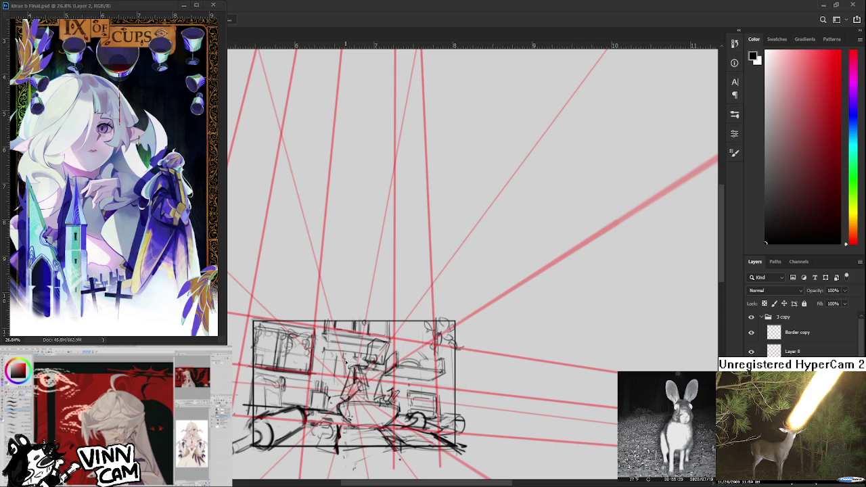
Zoom the view in and out to inspect the finished linework of the room sketch
{"action": "scroll", "coordinate": [358, 401], "scroll_direction": "up", "scroll_amount": 1}
{"action": "scroll", "coordinate": [381, 425], "scroll_direction": "down", "scroll_amount": 2}
{"action": "scroll", "coordinate": [393, 405], "scroll_direction": "up", "scroll_amount": 3}
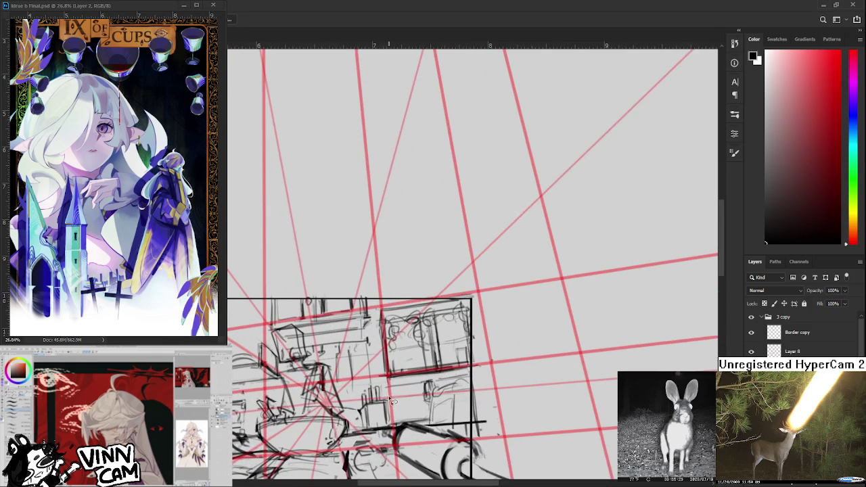
{"action": "scroll", "coordinate": [422, 406], "scroll_direction": "down", "scroll_amount": 1}
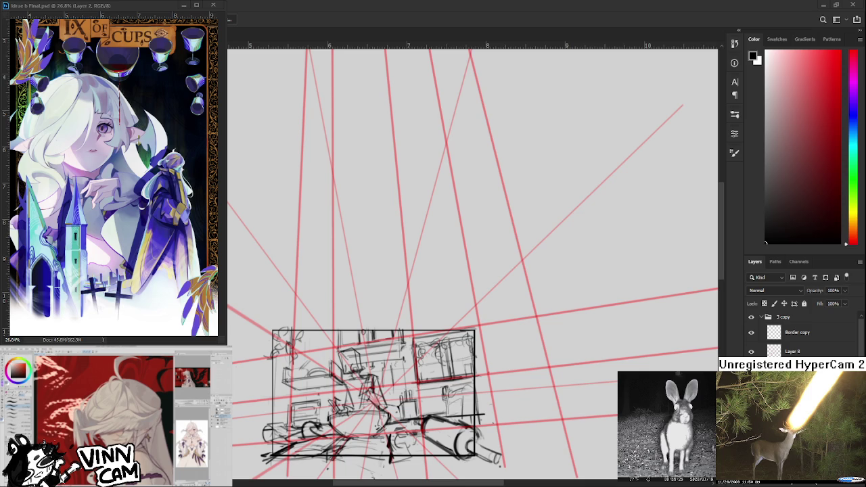
{"action": "scroll", "coordinate": [419, 440], "scroll_direction": "up", "scroll_amount": 1}
{"action": "scroll", "coordinate": [419, 440], "scroll_direction": "up", "scroll_amount": 1}
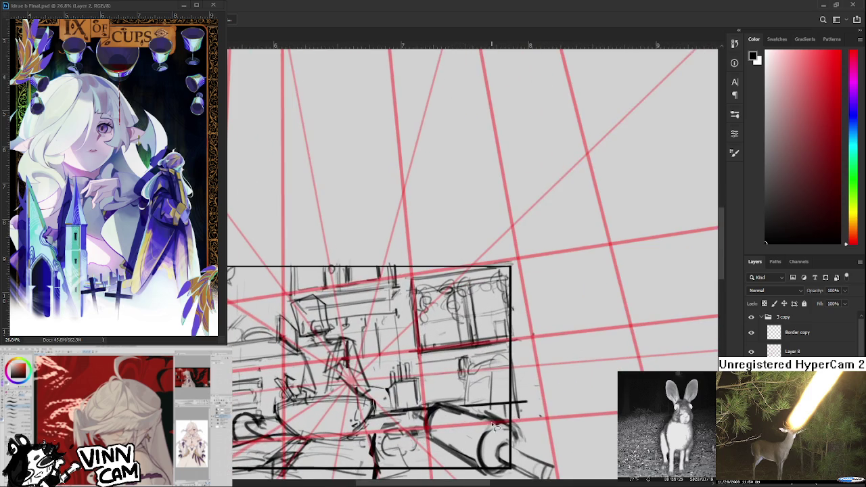
{"action": "scroll", "coordinate": [395, 409], "scroll_direction": "down", "scroll_amount": 2}
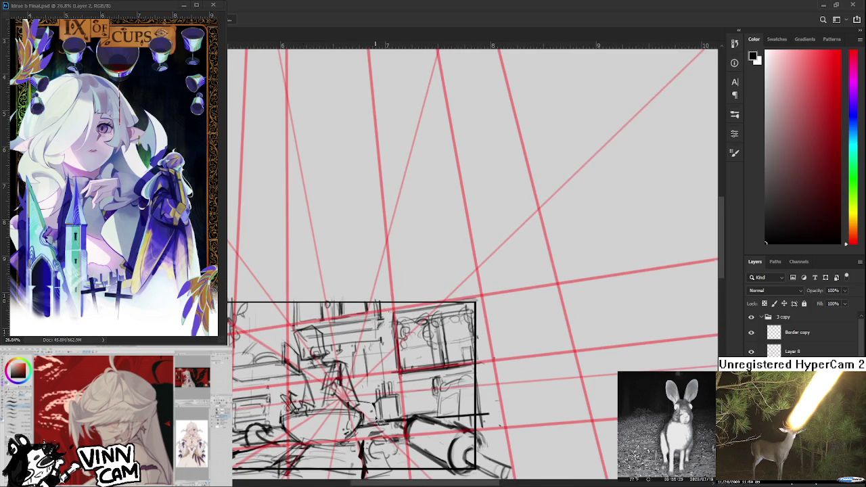
{"action": "scroll", "coordinate": [377, 421], "scroll_direction": "up", "scroll_amount": 1}
{"action": "scroll", "coordinate": [373, 420], "scroll_direction": "up", "scroll_amount": 1}
{"action": "scroll", "coordinate": [369, 419], "scroll_direction": "up", "scroll_amount": 1}
{"action": "scroll", "coordinate": [362, 418], "scroll_direction": "down", "scroll_amount": 1}
{"action": "scroll", "coordinate": [360, 417], "scroll_direction": "down", "scroll_amount": 1}
{"action": "scroll", "coordinate": [357, 416], "scroll_direction": "down", "scroll_amount": 1}
{"action": "scroll", "coordinate": [356, 415], "scroll_direction": "up", "scroll_amount": 1}
{"action": "scroll", "coordinate": [352, 414], "scroll_direction": "up", "scroll_amount": 1}
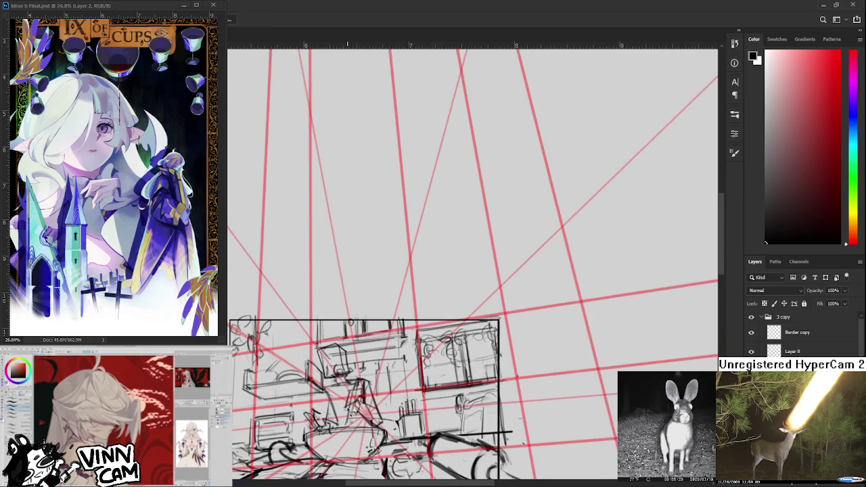
{"action": "left_click_drag", "start_coordinate": [352, 411], "coordinate": [401, 446]}
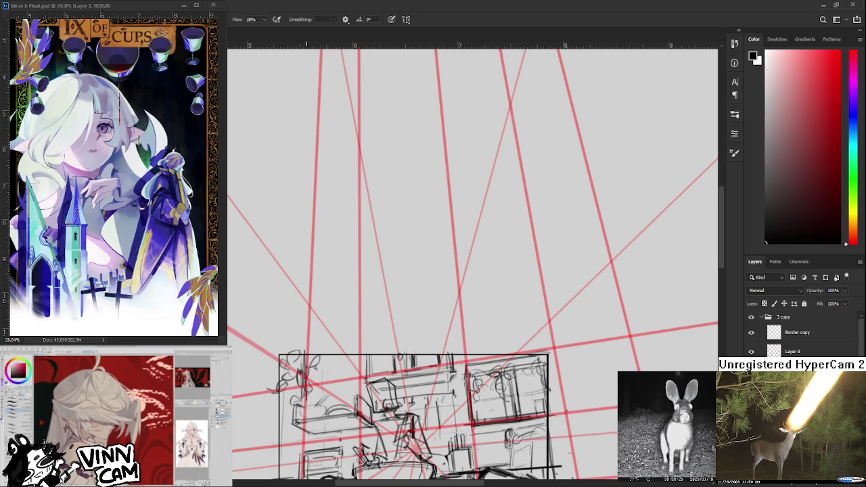
{"action": "mouse_move", "coordinate": [335, 392]}
{"action": "left_mouse_down"}
{"action": "mouse_move", "coordinate": [303, 371]}
{"action": "mouse_move", "coordinate": [305, 362]}
{"action": "left_mouse_up"}
{"action": "scroll", "coordinate": [334, 379], "scroll_direction": "down", "scroll_amount": 2}
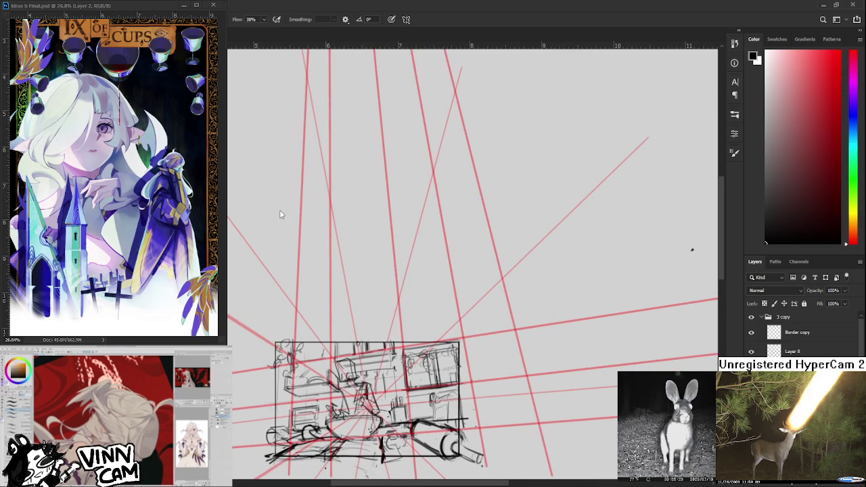